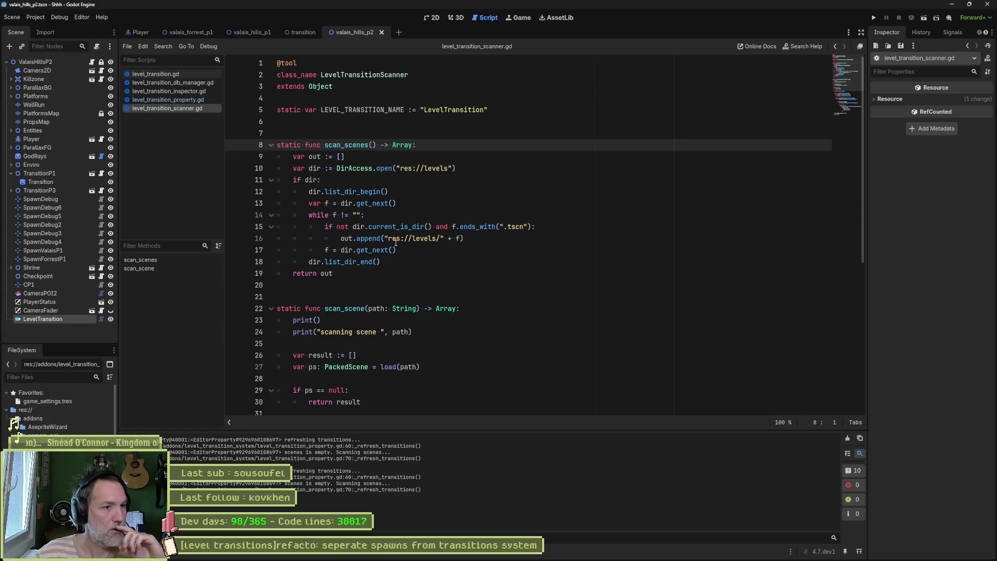
Add print_debug("Scan scenes found ", f) on a new line 16 in the scan_scenes loop
click(523, 230)
key(End)
key(Return)
text(print)
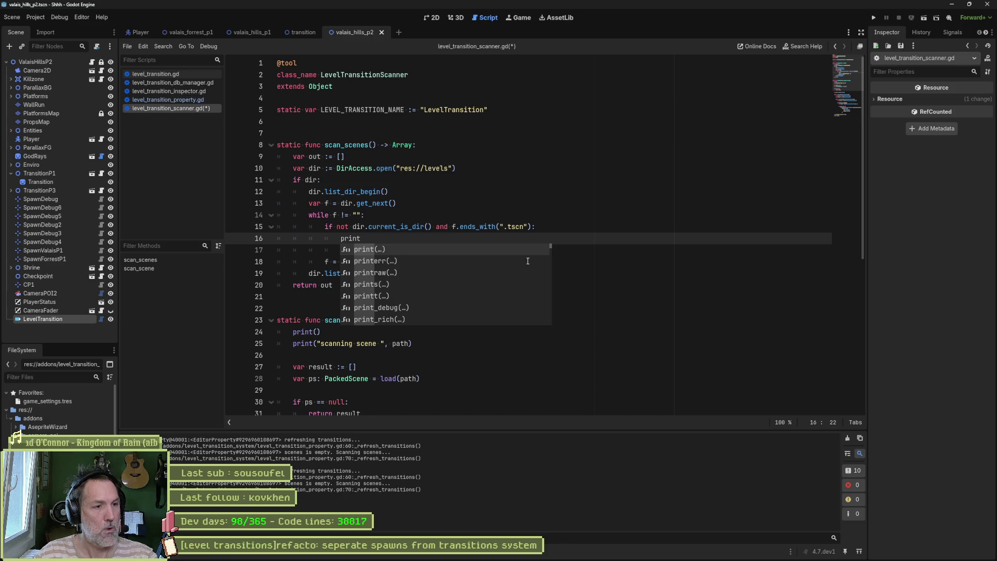
text(_debug())
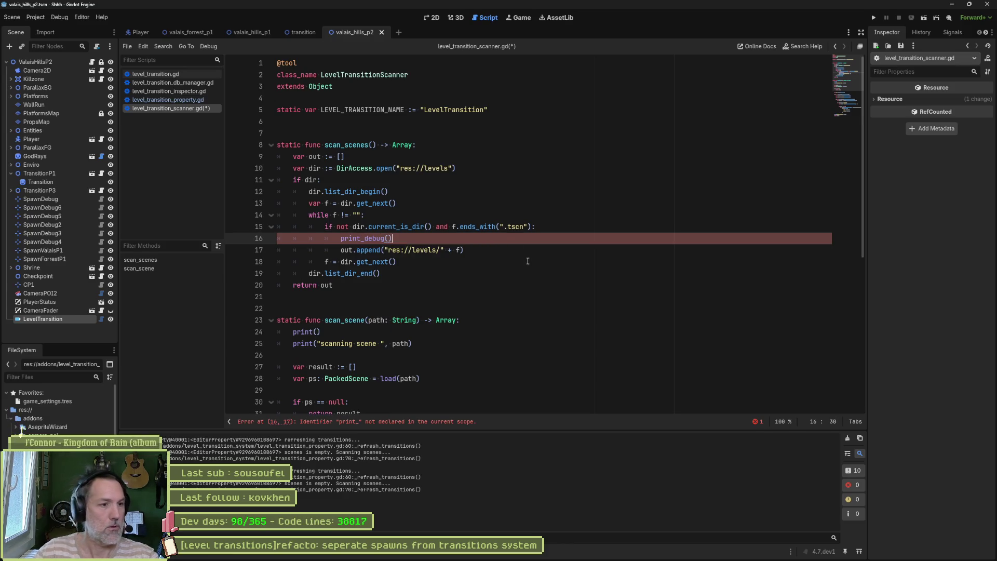
text(self, " )
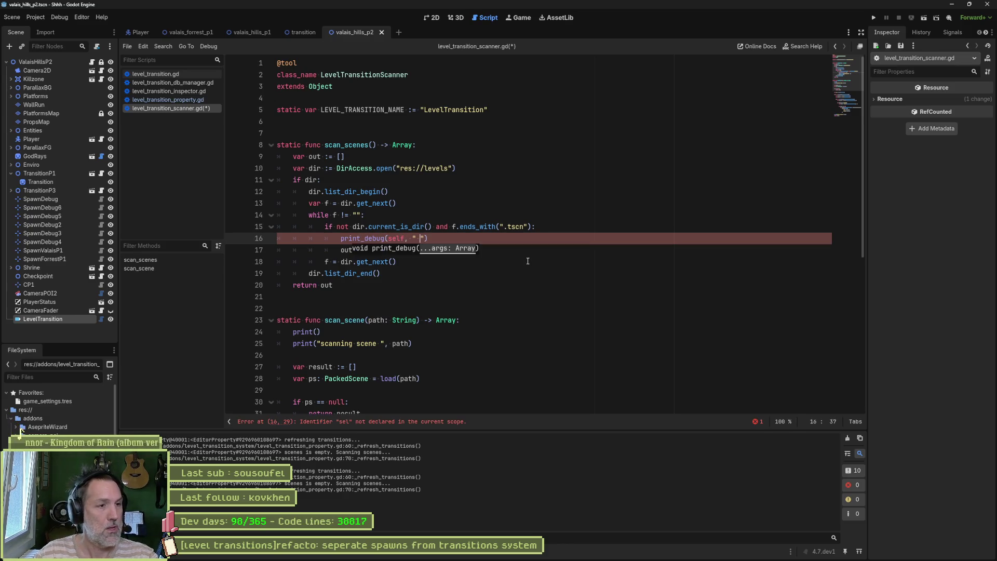
text(scan scenes)
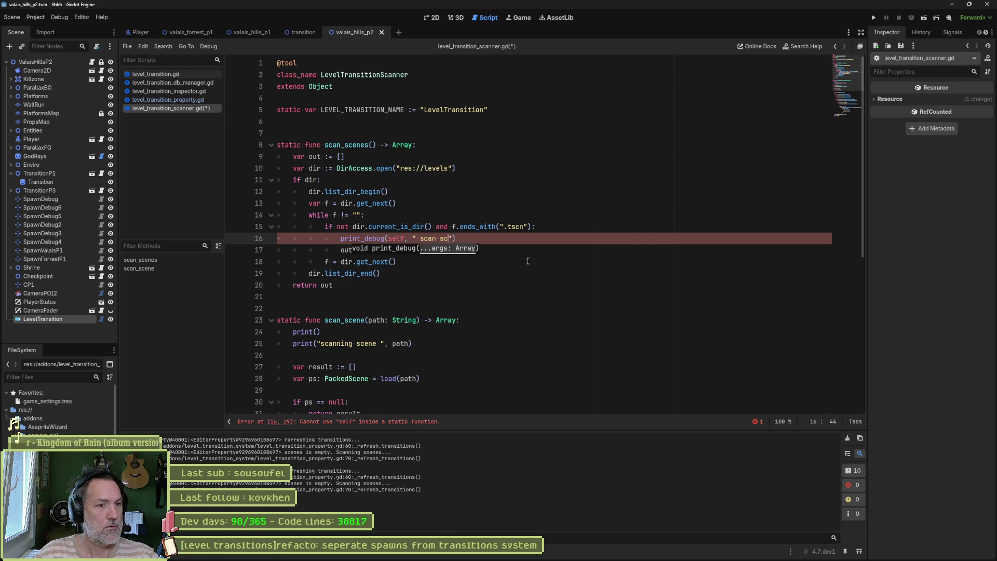
text( found )
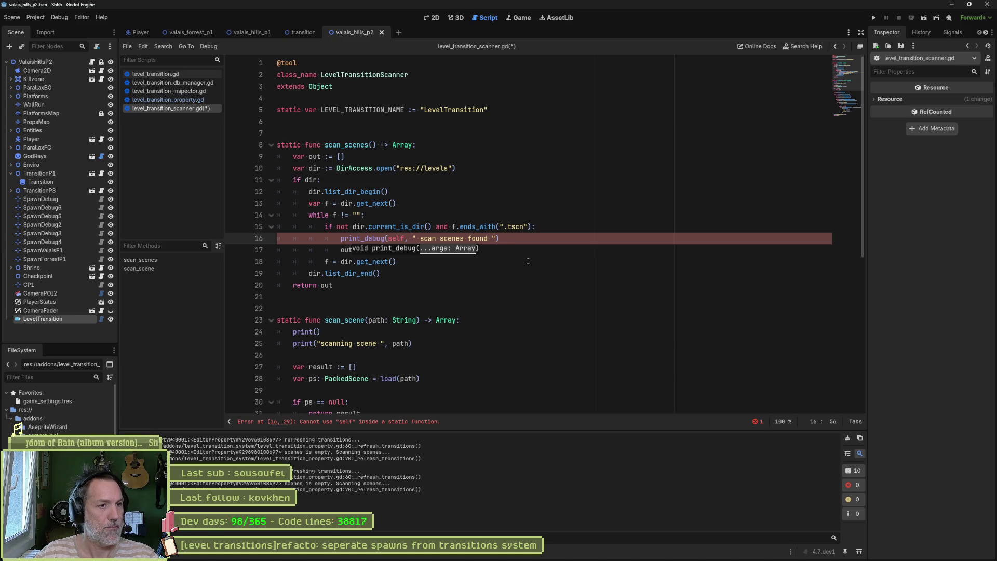
text(f)
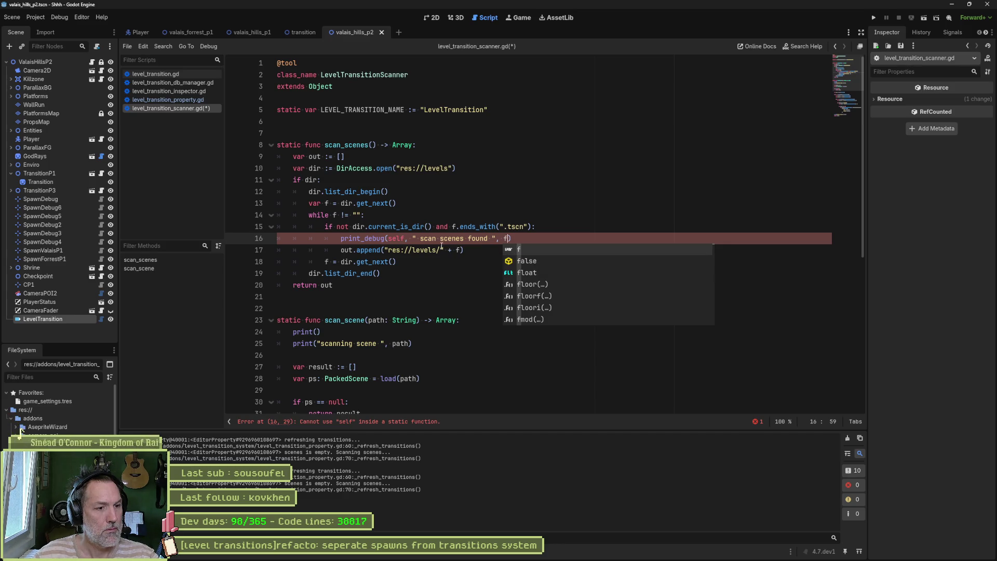
double_click(398, 238)
key(BackSpace)
key(Delete)
key(Delete)
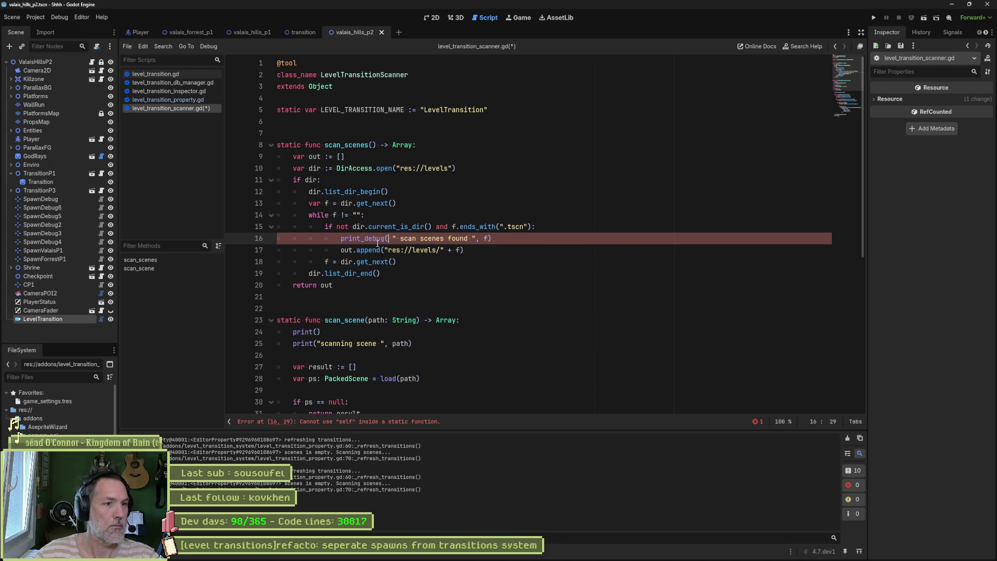
key(Delete)
key(Delete)
text(S)
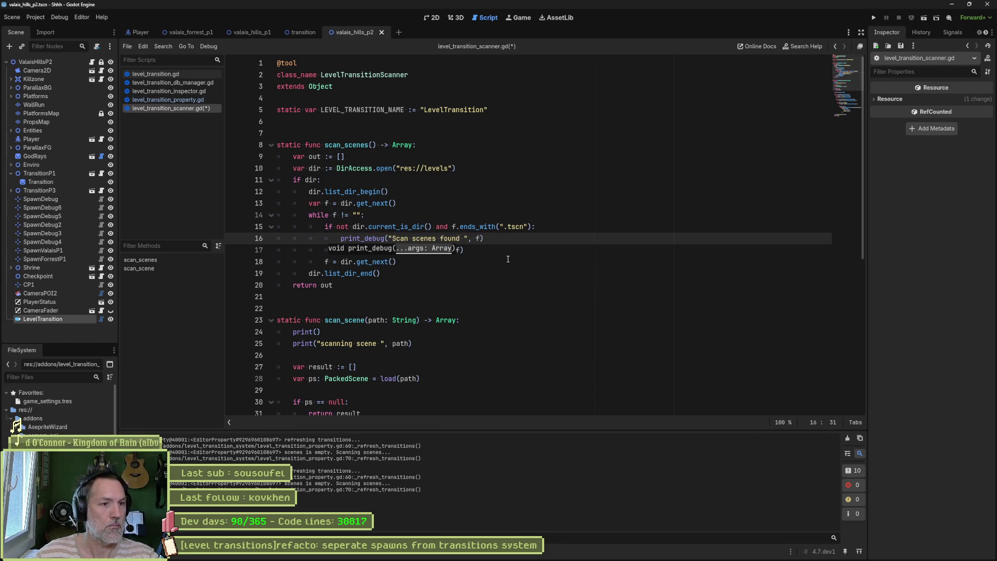
Save the script, clear the Output log, and select another node in the scene
key(ctrl+s)
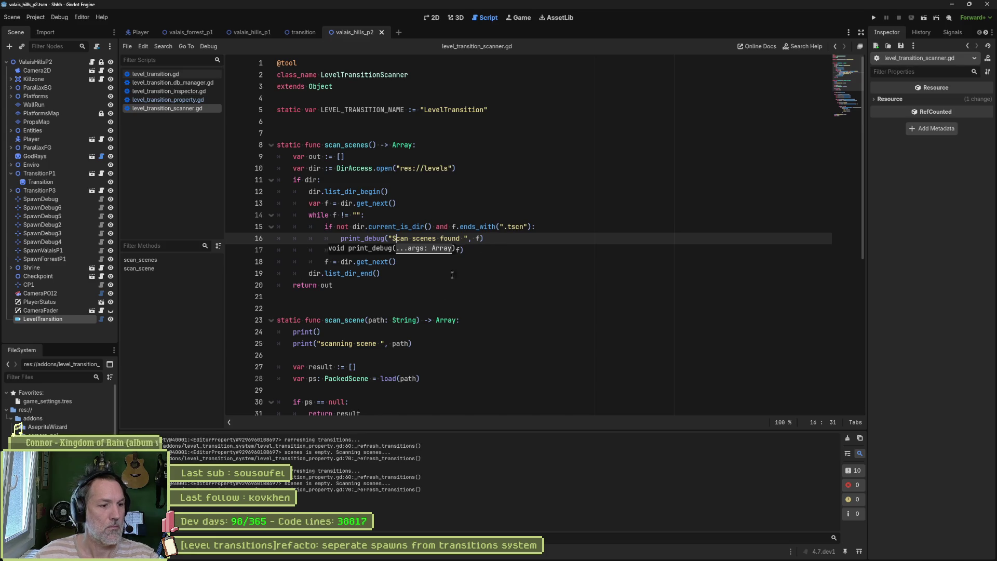
click(847, 438)
click(46, 310)
Reselect LevelTransition to rerun the transition scan and review the logged scene files
click(49, 319)
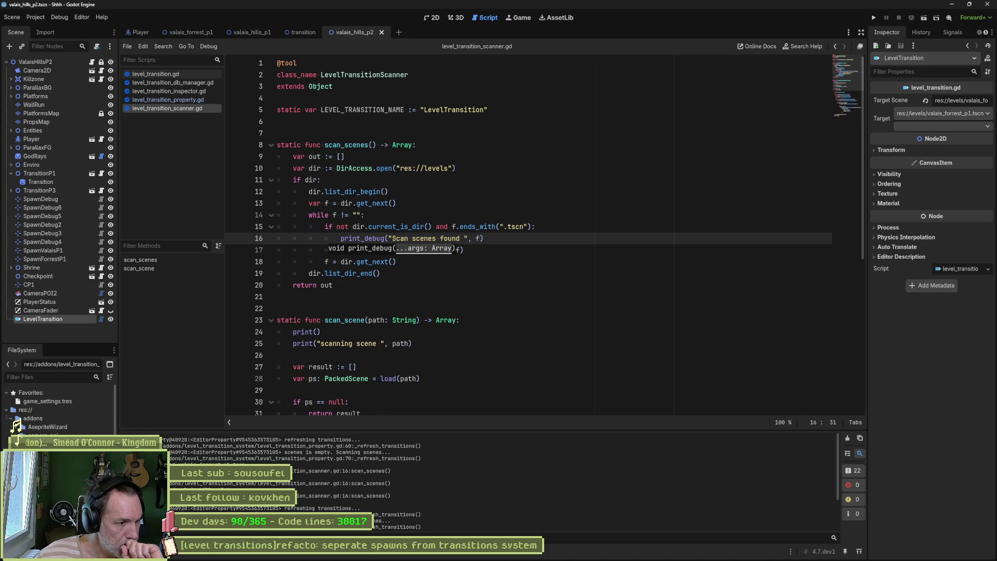
key(Down)
key(Down)
key(Down)
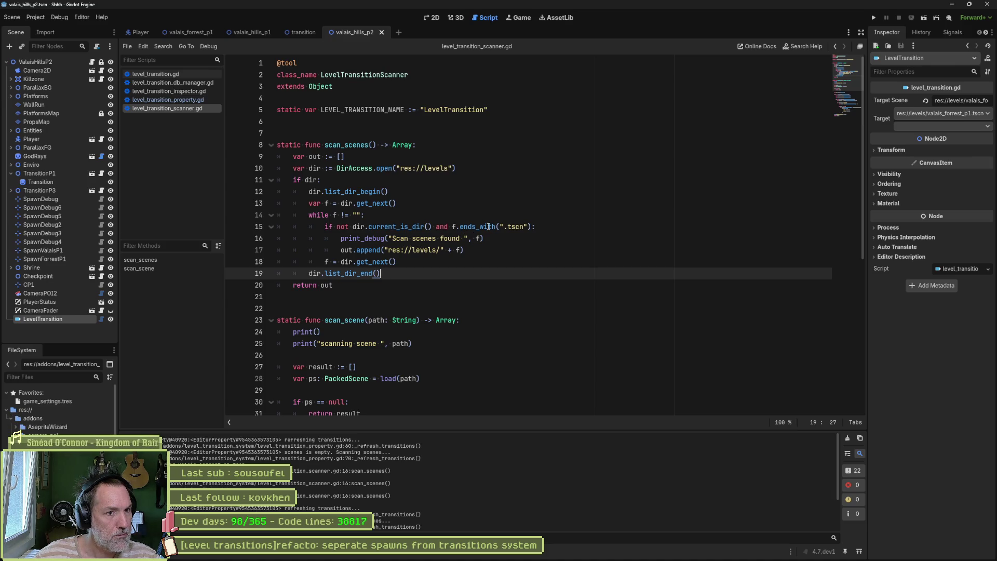
scroll(401, 233, down, 3)
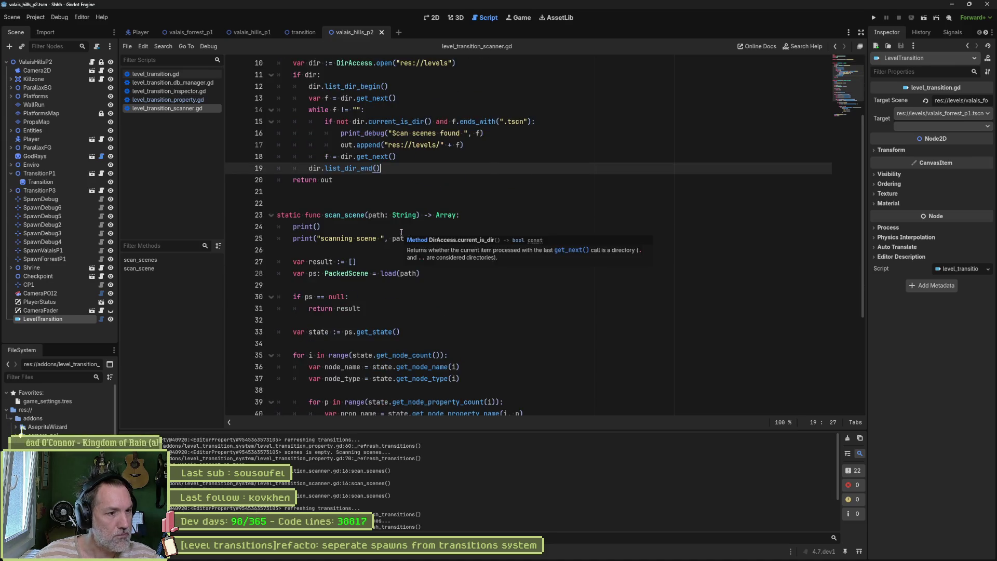
scroll(395, 260, up, 3)
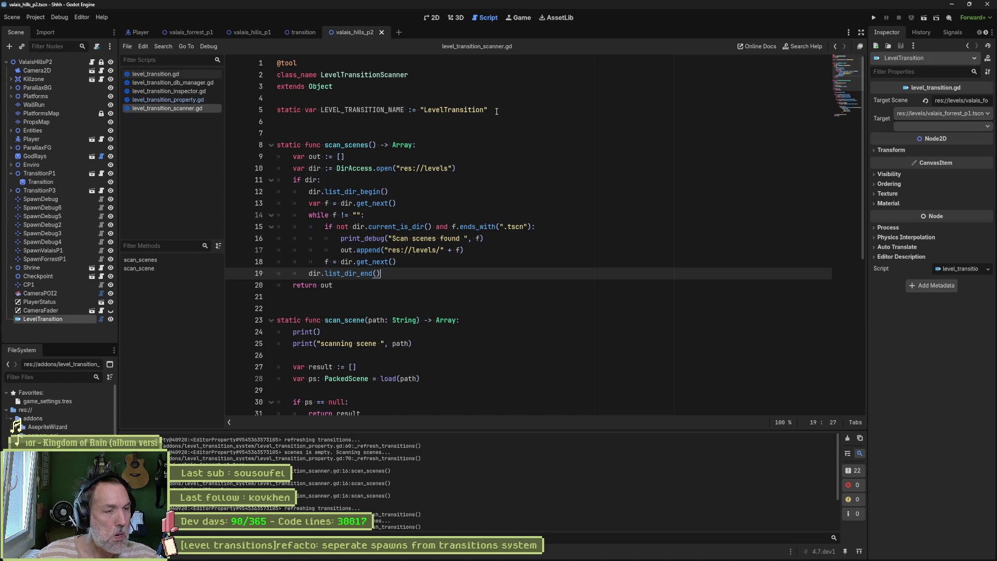
click(496, 111)
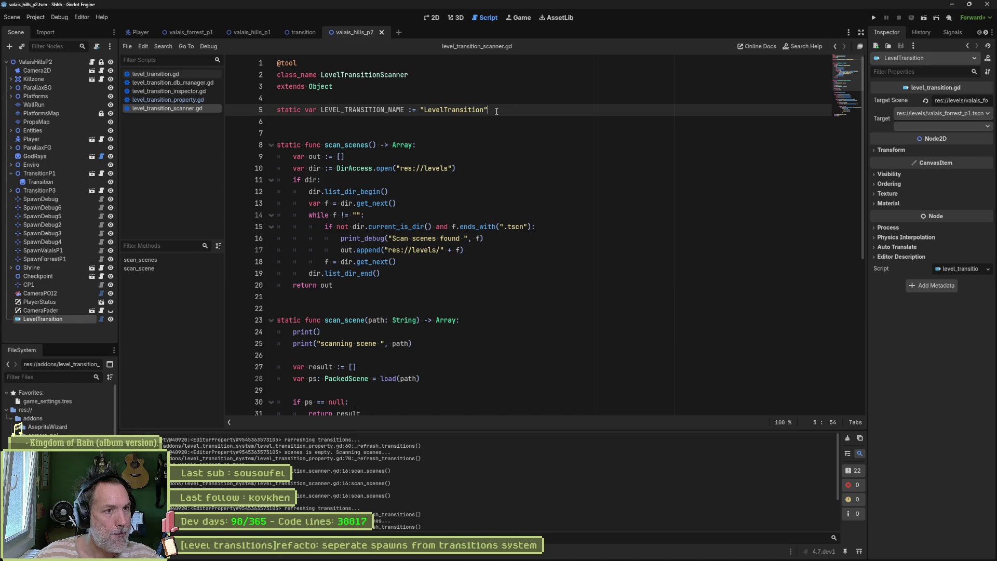
Declare a show_logs := false variable on line 6 and nest print_debug under 'if _show_logs:'
key(Return)
text(var s)
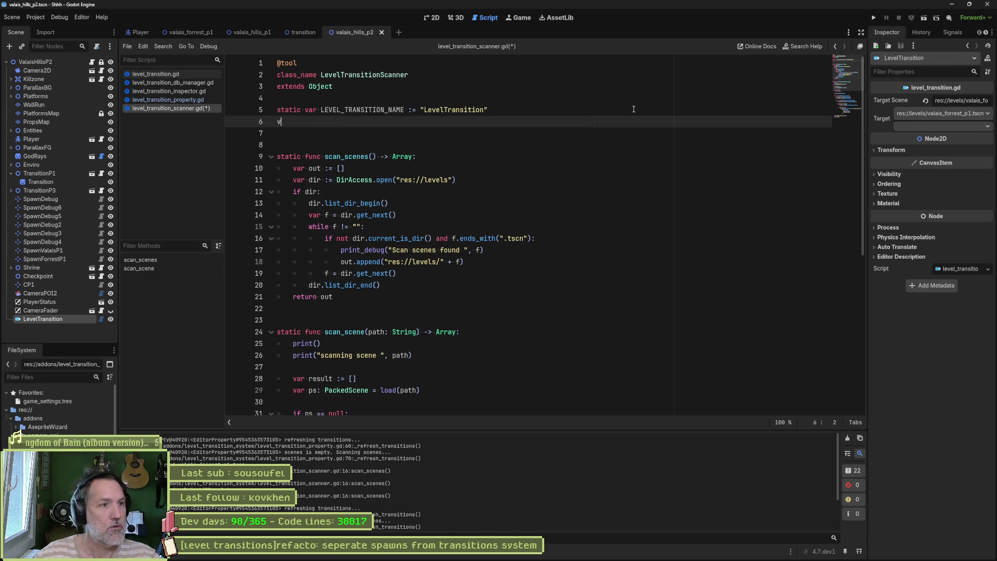
text(how_log)
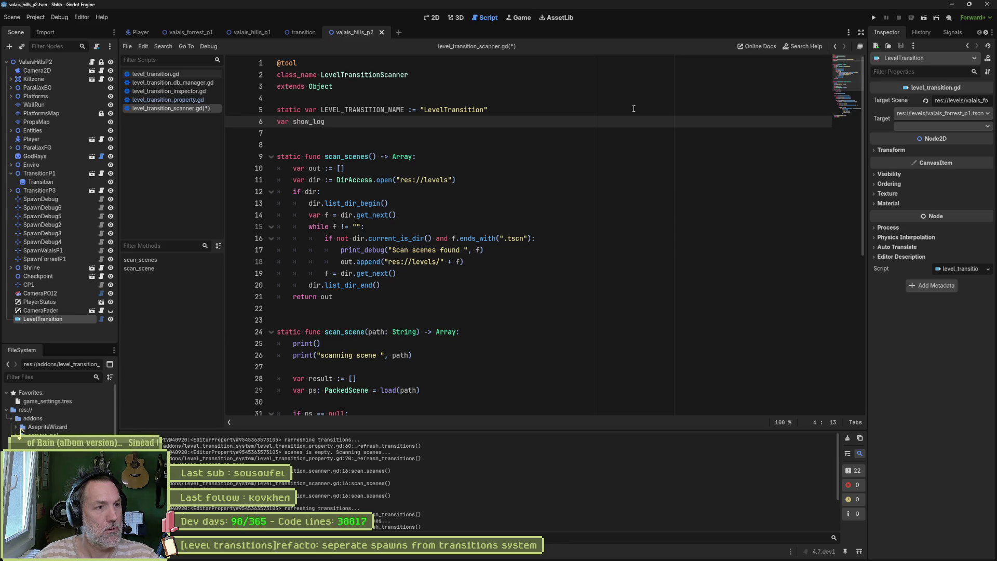
text(s := false)
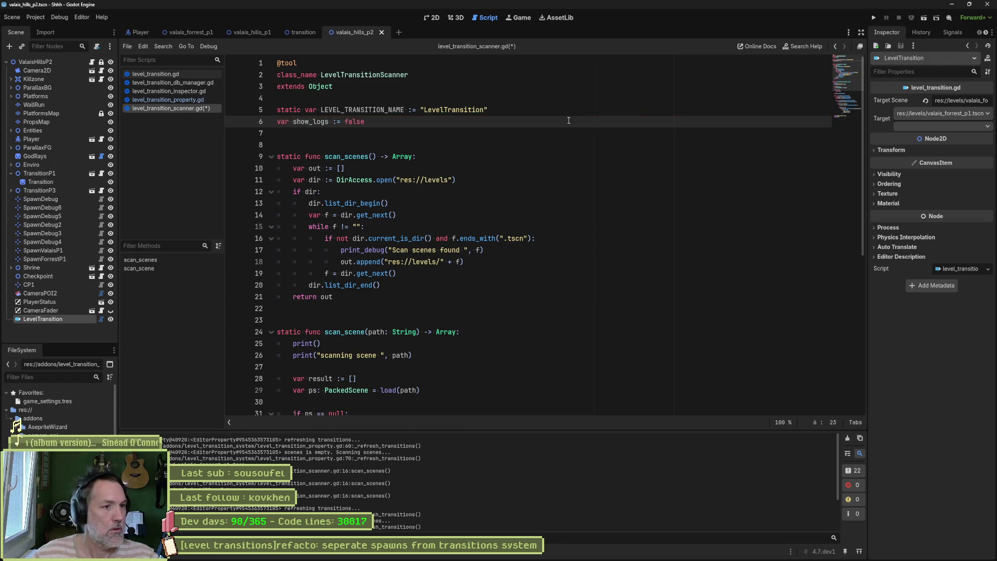
click(536, 242)
key(Return)
text(if show)
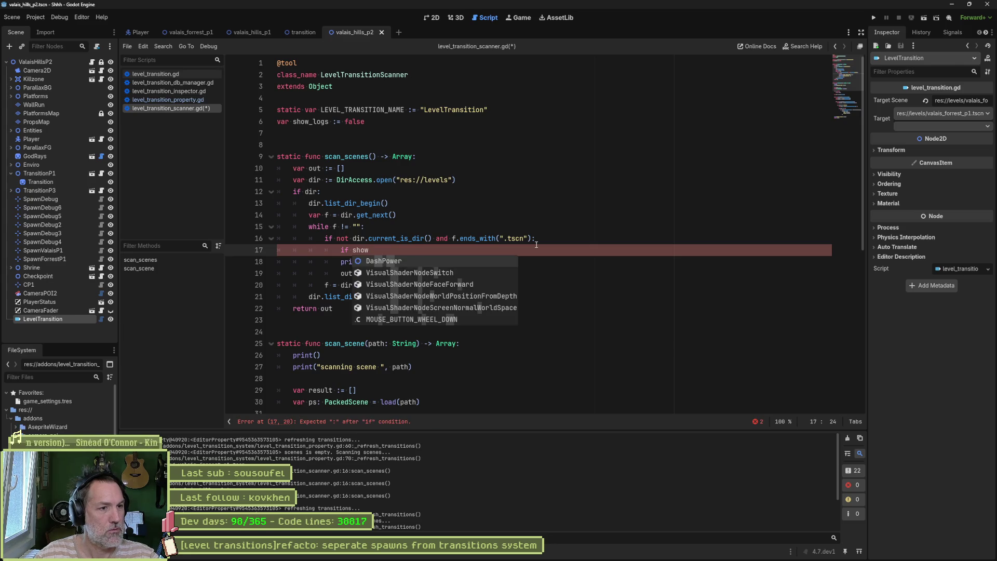
key(BackSpace)
key(BackSpace)
key(BackSpace)
text(_show_logs:)
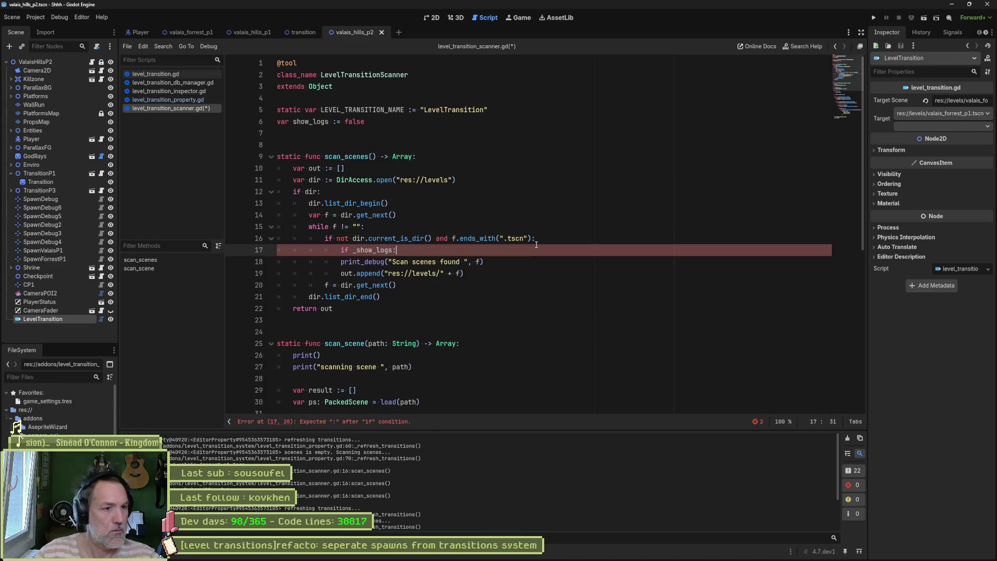
key(Down)
key(Tab)
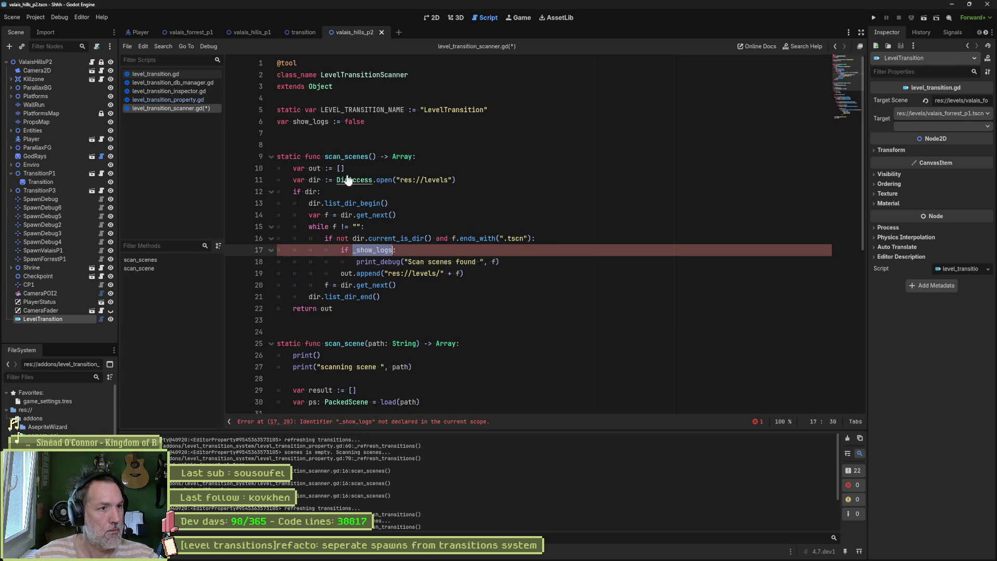
Rename the variable to _show_logs, make it static, and save the script
double_click(311, 122)
text(_show_logs)
key(ctrl+s)
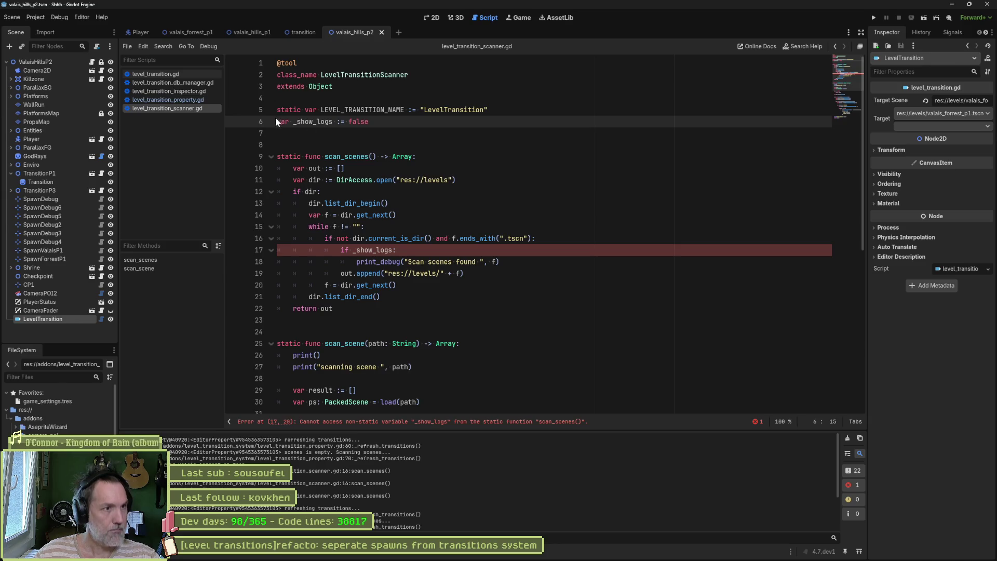
text(static)
key(ctrl+a)
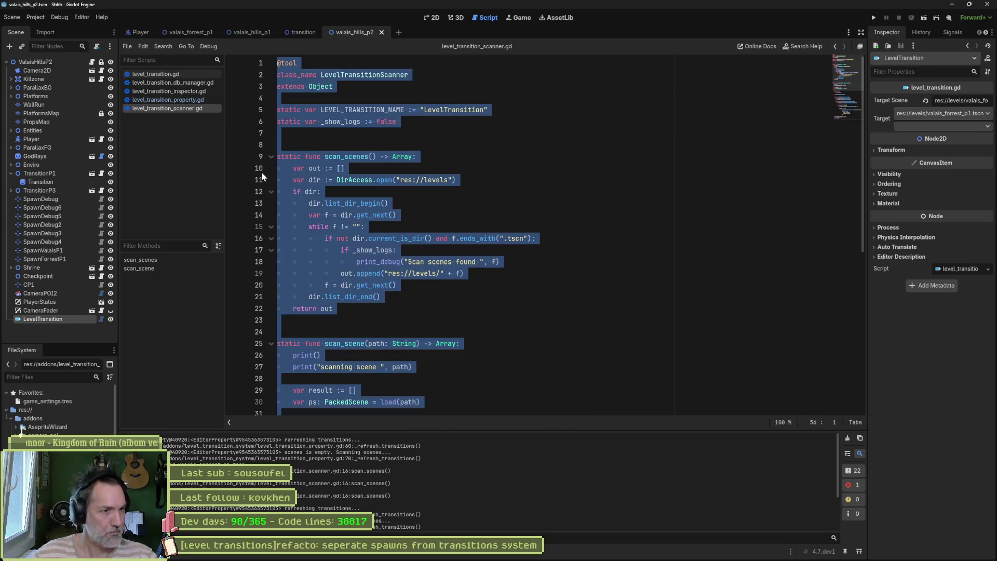
click(355, 157)
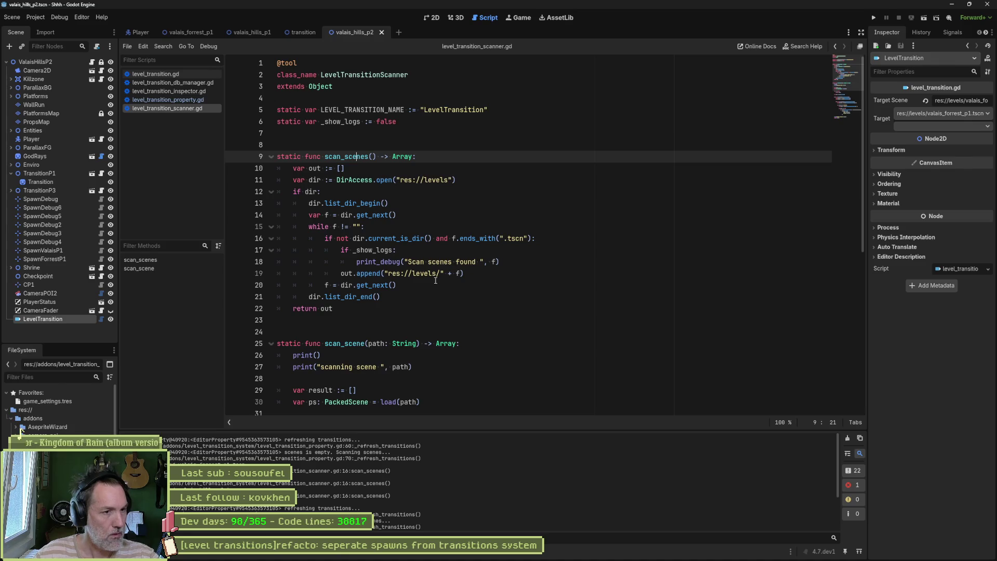
Paste the _show_logs logging lines below line 48 in scan_scene and indent them
drag(521, 263, 540, 239)
key(ctrl+c)
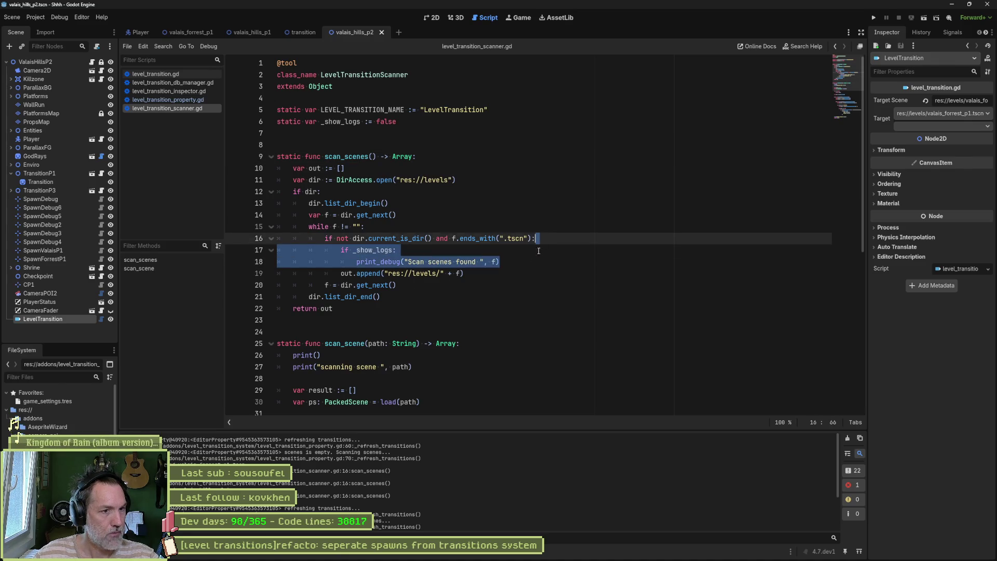
scroll(479, 287, down, 2)
scroll(460, 294, down, 5)
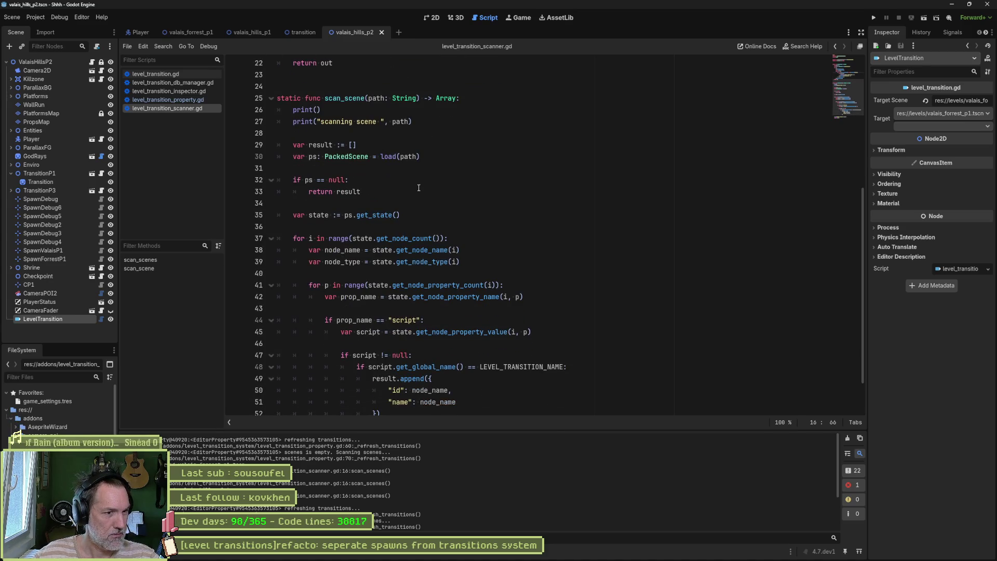
scroll(420, 193, down, 1)
scroll(420, 194, down, 1)
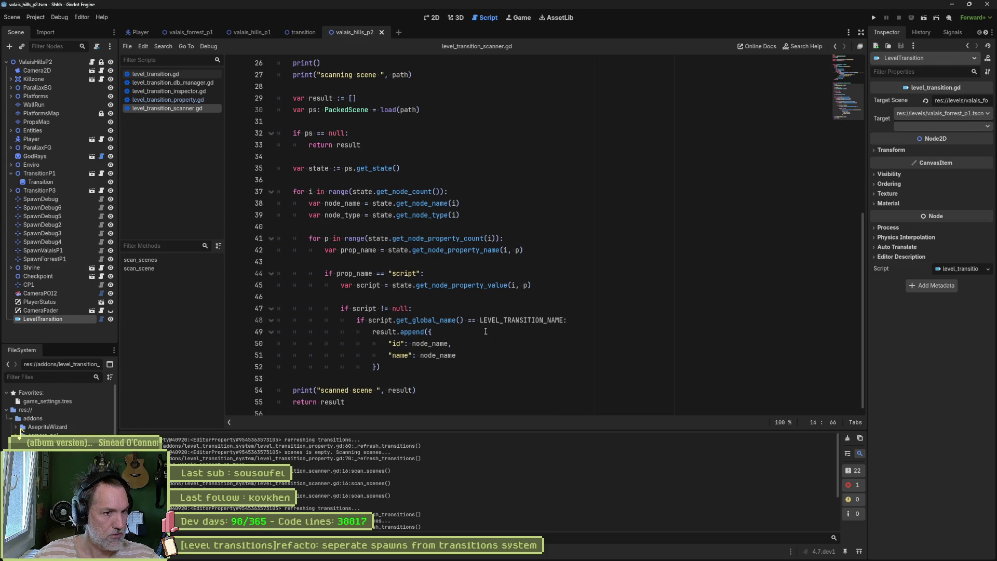
click(577, 320)
key(ctrl+v)
key(shift+Up)
key(Tab)
click(495, 328)
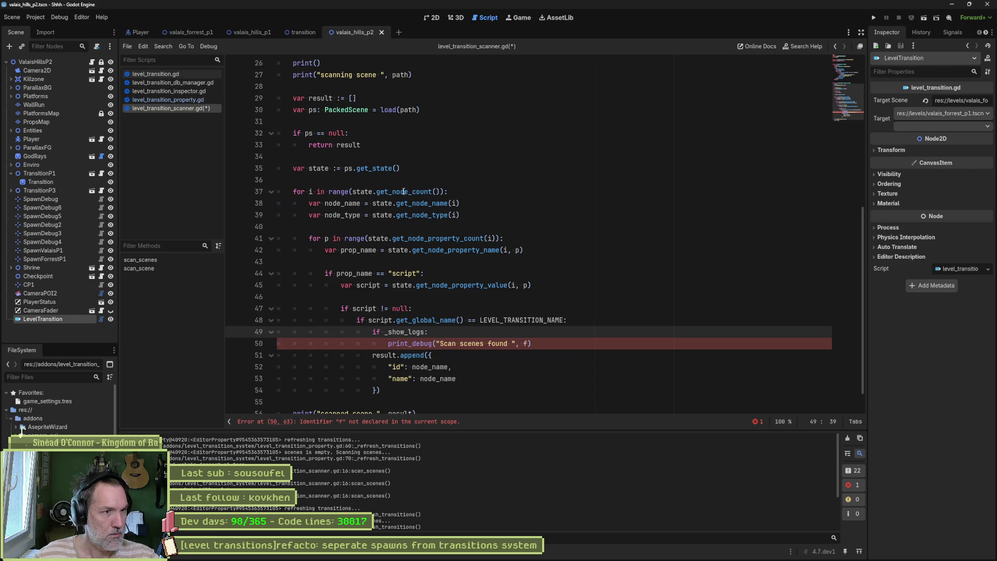
Change the line 50 debug print to print_debug("Found transition ", node_name) without the stray space
double_click(320, 168)
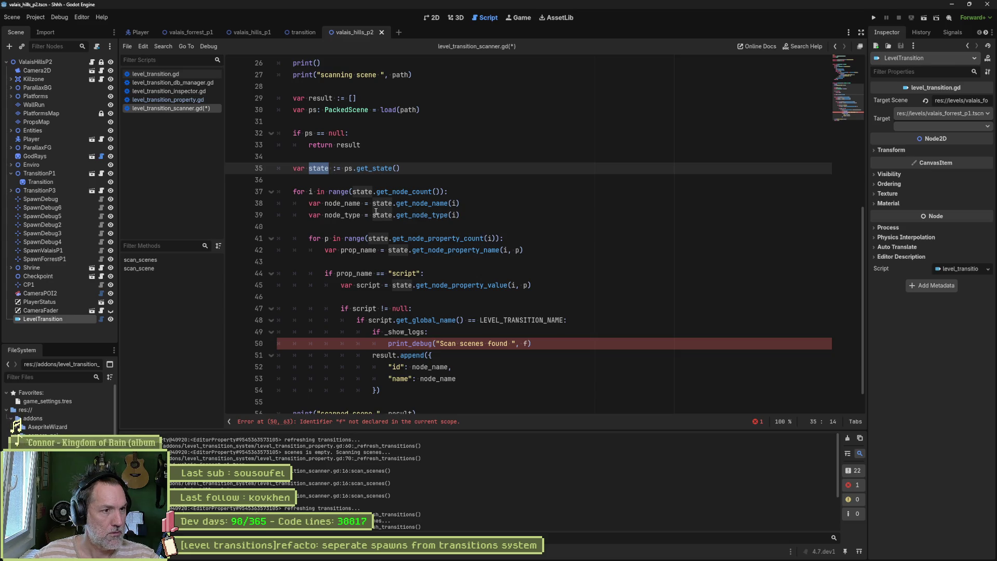
drag(460, 203, 373, 206)
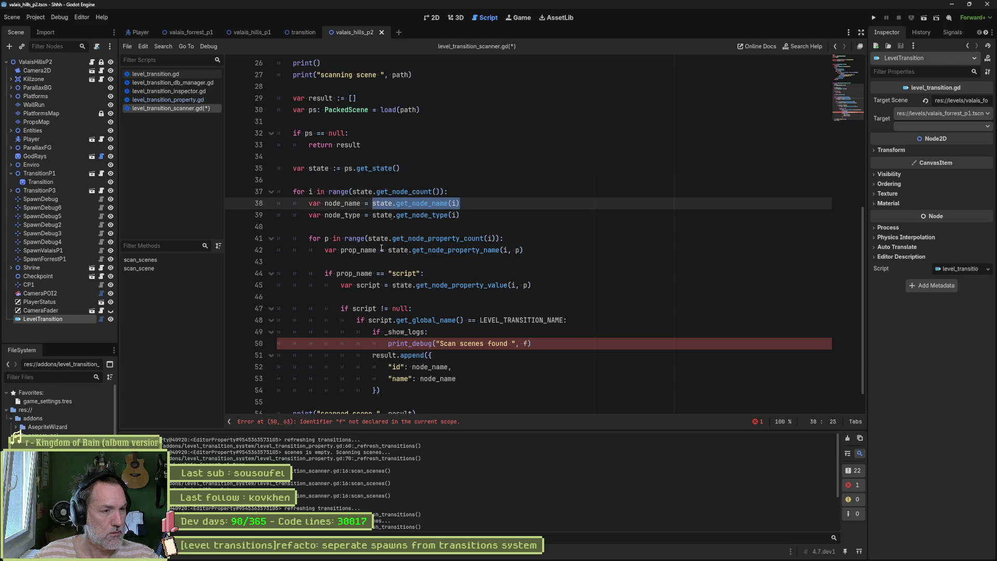
double_click(343, 203)
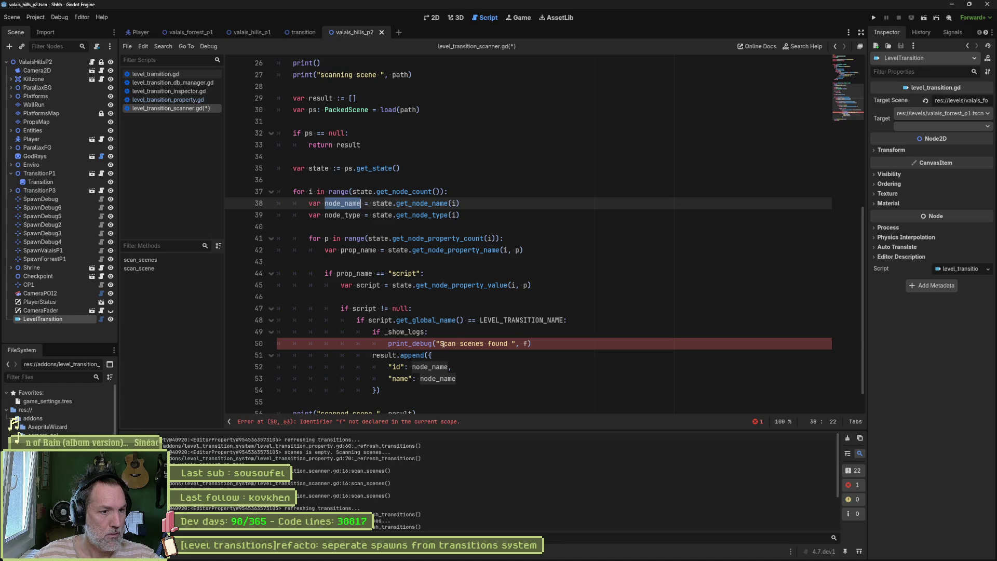
drag(441, 344, 508, 343)
text(Found transition)
key(Right)
key(Right)
key(Right)
key(BackSpace)
text(node_name)
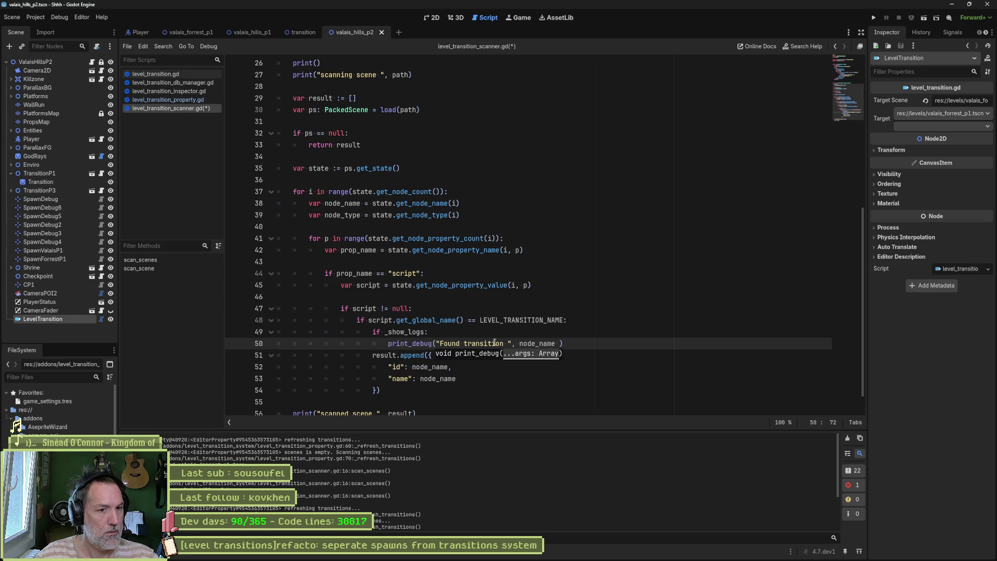
key(BackSpace)
key(ctrl+Left)
key(ctrl+Left)
key(ctrl+Left)
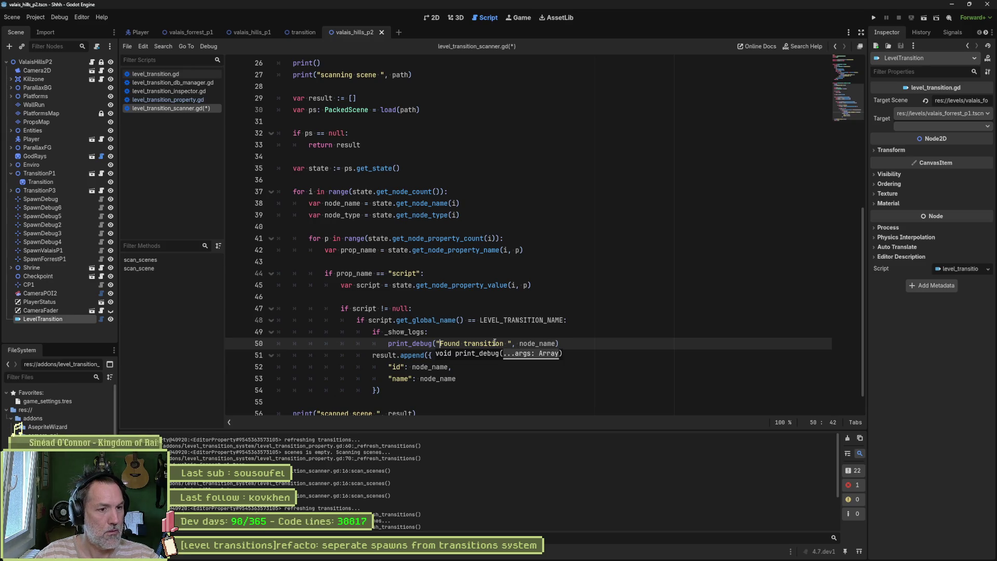
scroll(540, 377, up, 2)
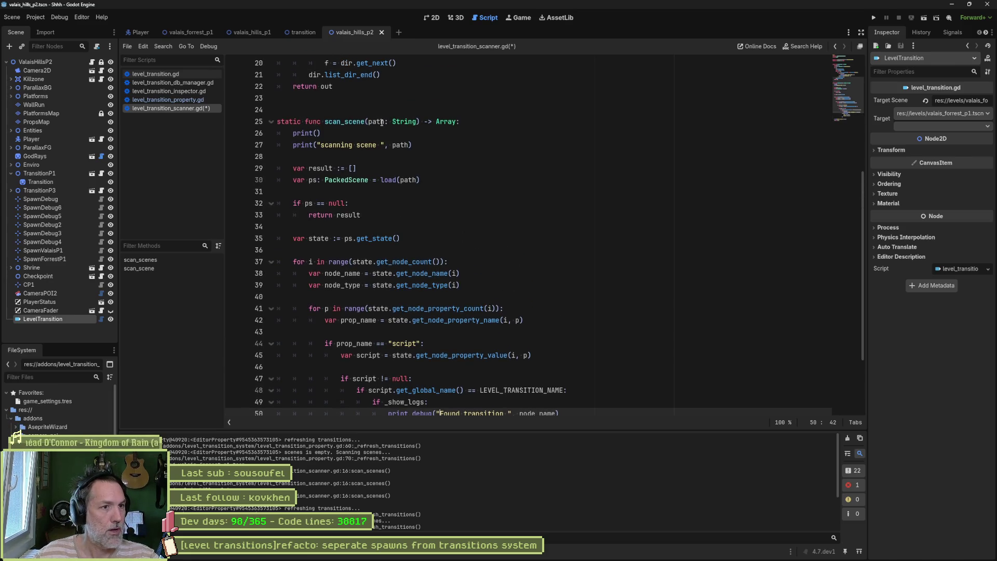
Put node_name first in the line 50 print arguments and drop 'Found' from the message
double_click(401, 145)
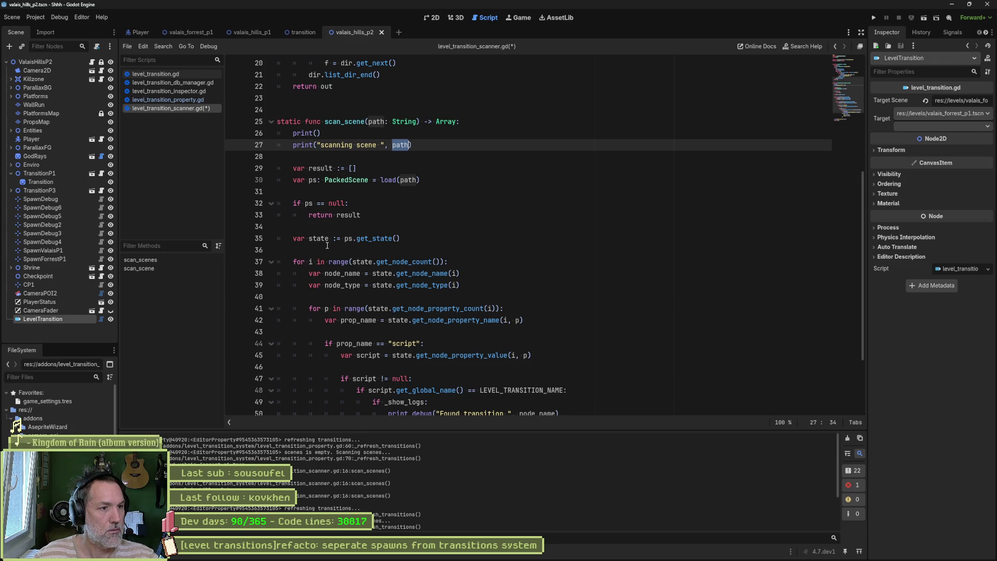
double_click(351, 274)
scroll(351, 273, down, 2)
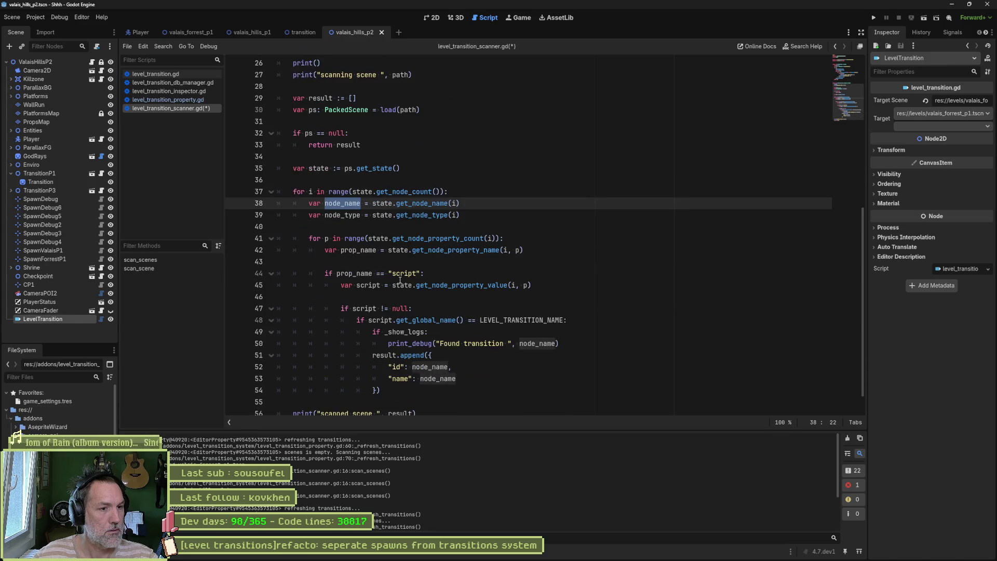
click(436, 343)
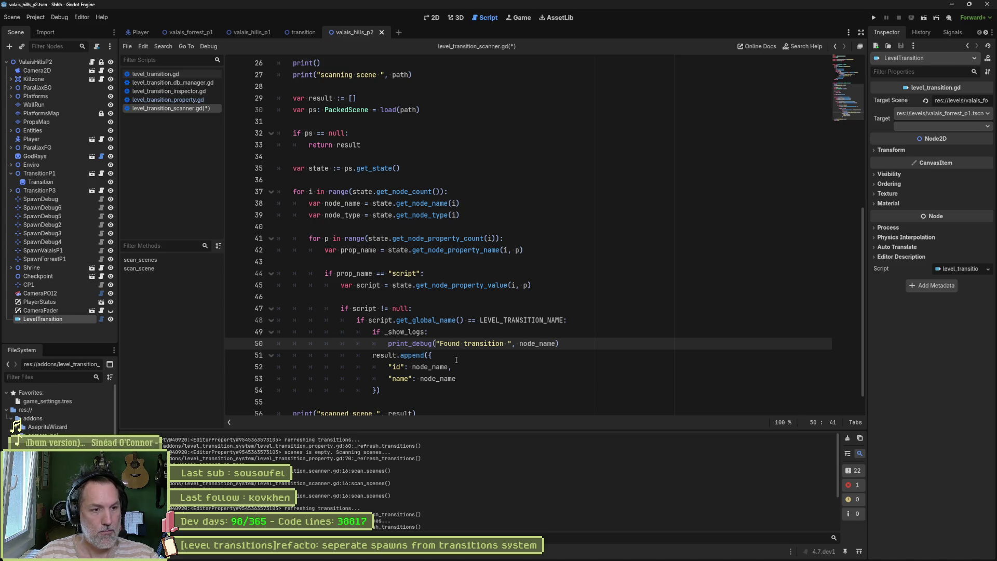
key(Right)
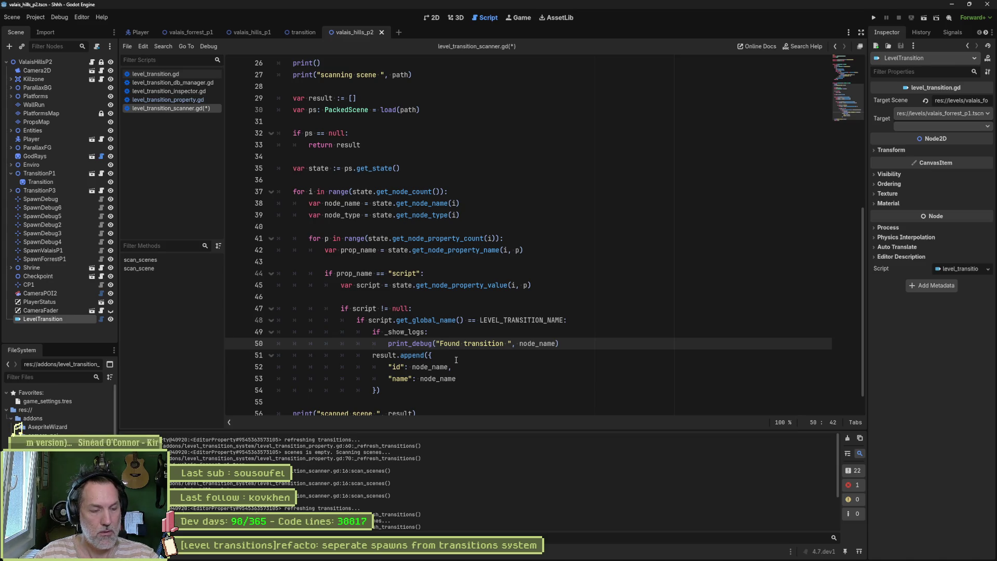
text(node_name,)
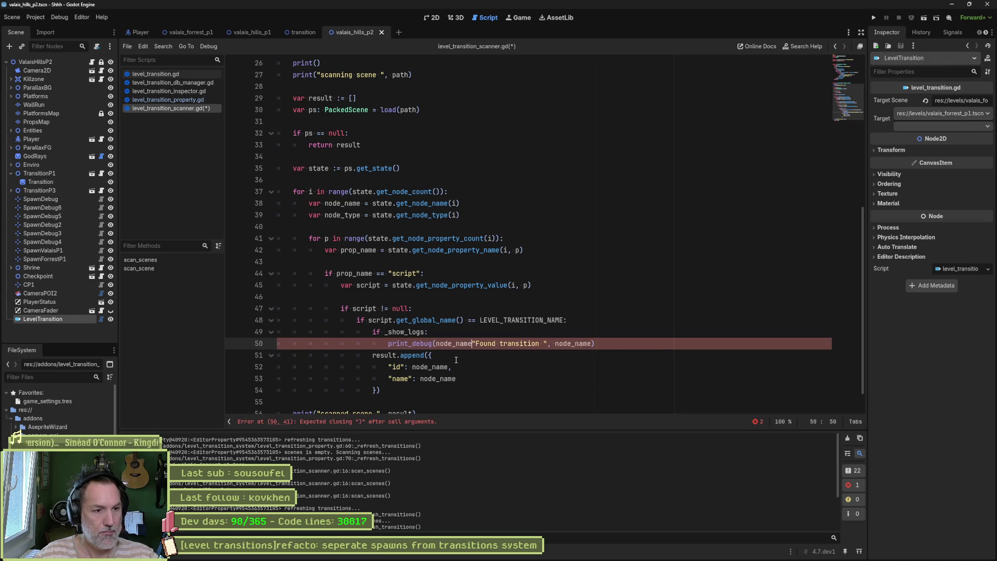
key(Right)
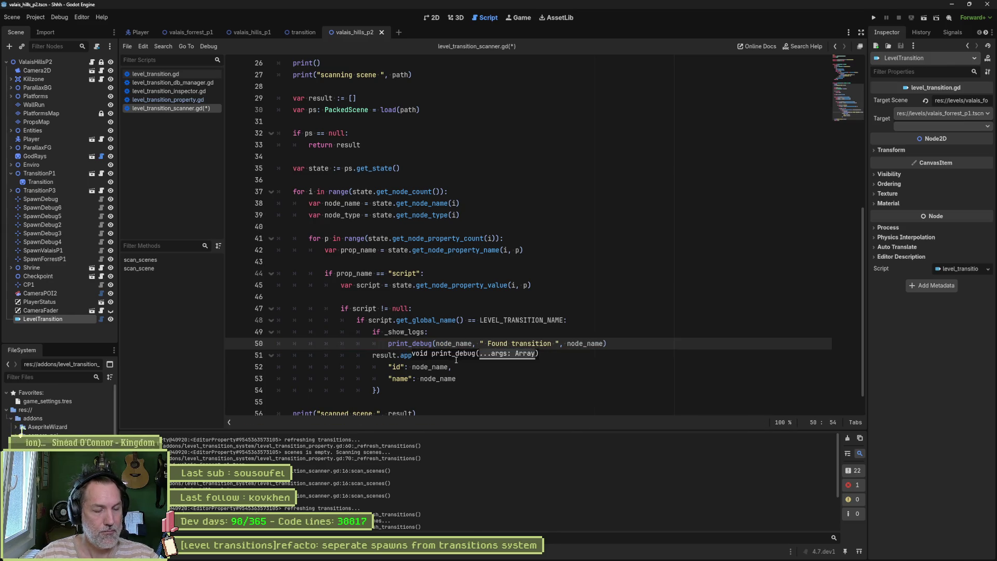
key(Delete)
key(Delete)
key(Delete)
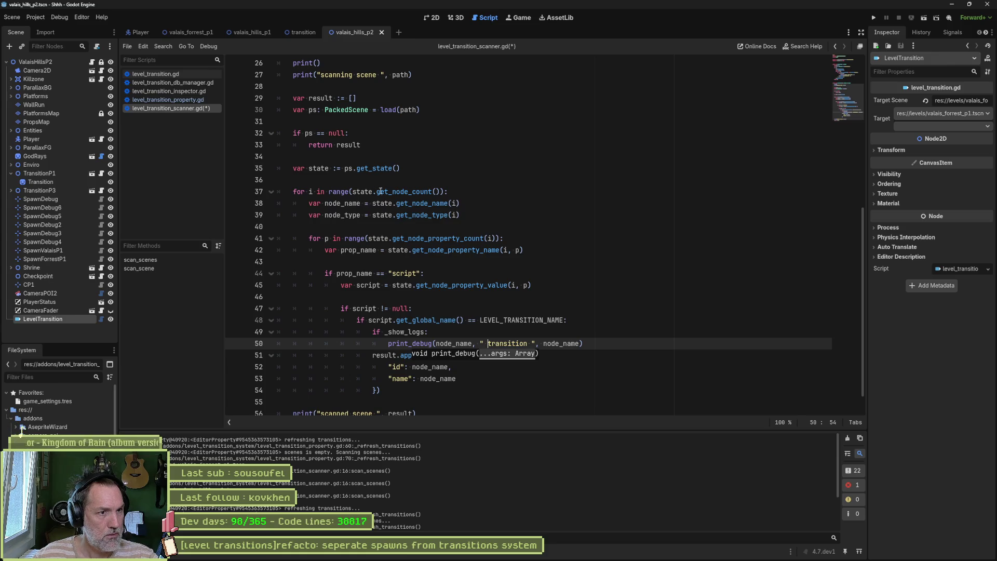
Replace the first line 50 print argument with path and save the script
click(310, 191)
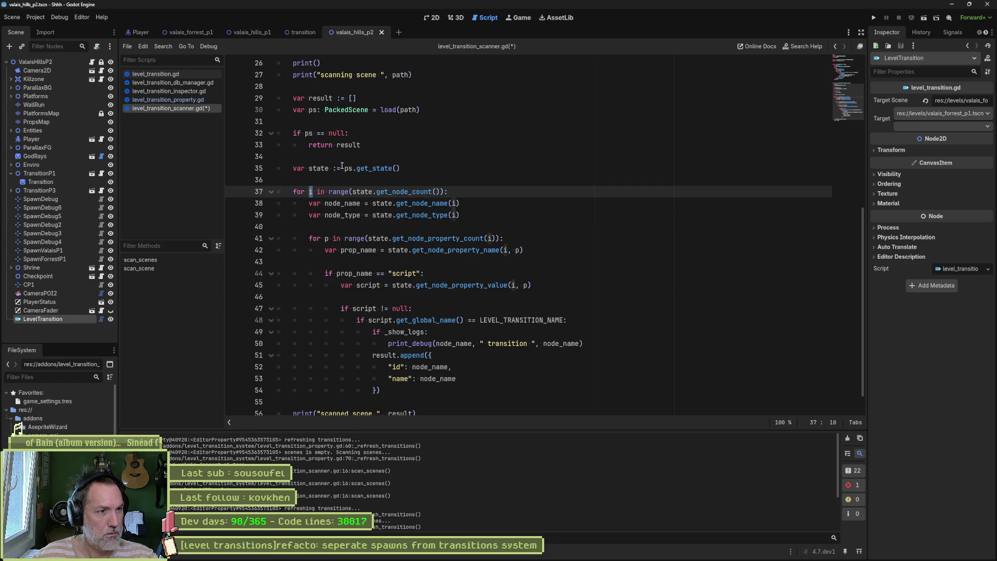
click(408, 110)
double_click(407, 110)
key(ctrl+c)
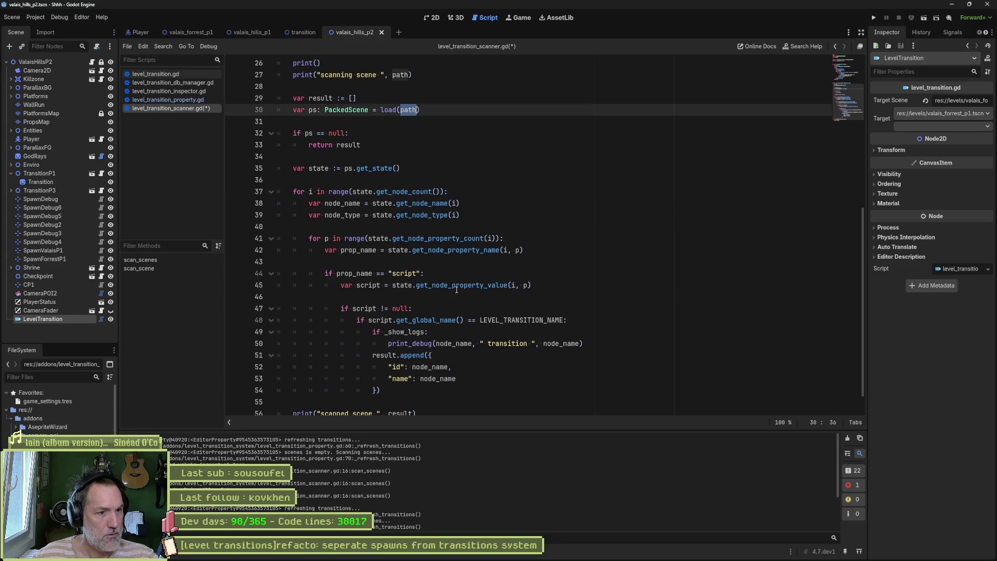
double_click(452, 343)
key(ctrl+v)
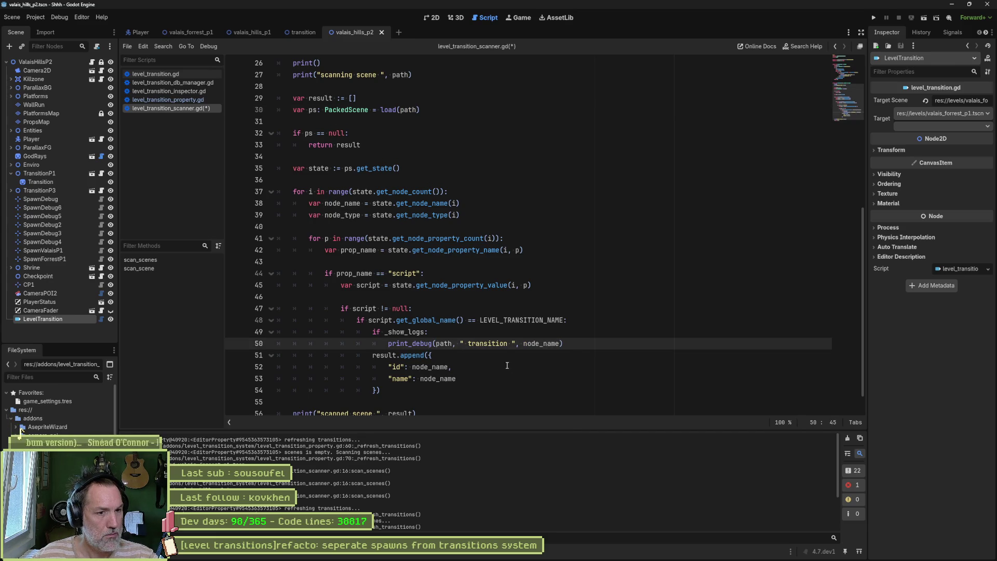
key(ctrl+s)
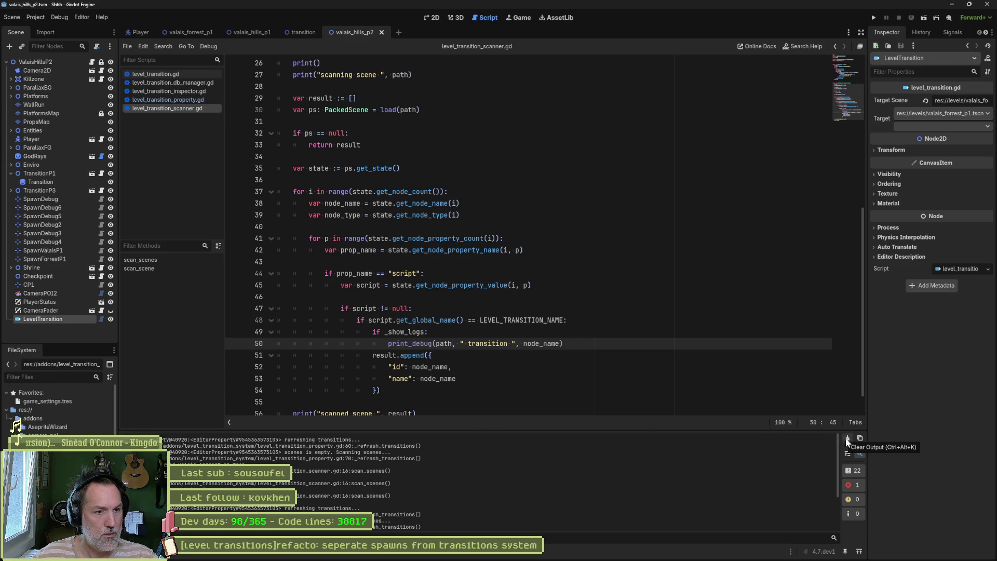
Change the message to " -------> transition " and save the script
mouse_move(436, 343)
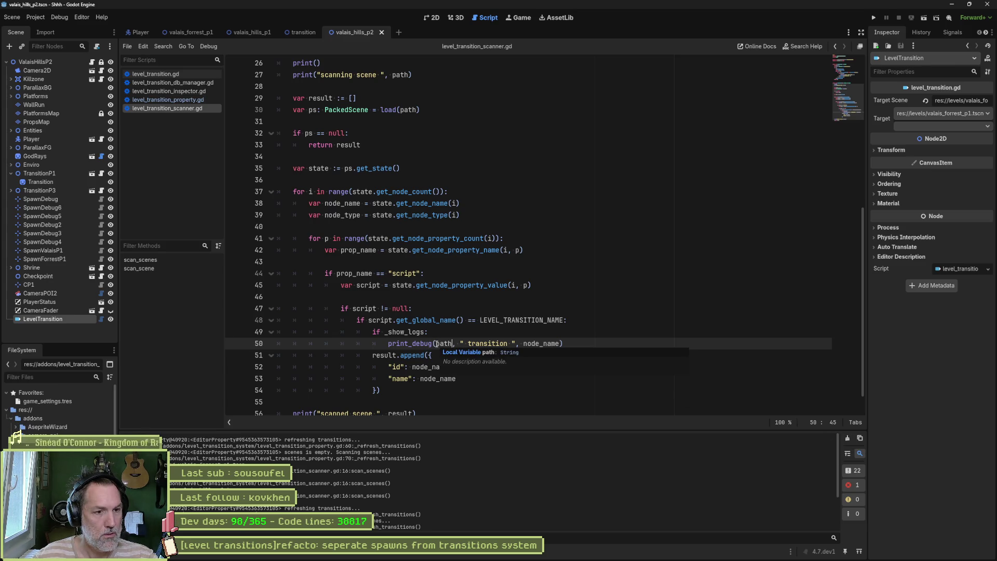
text(-------)
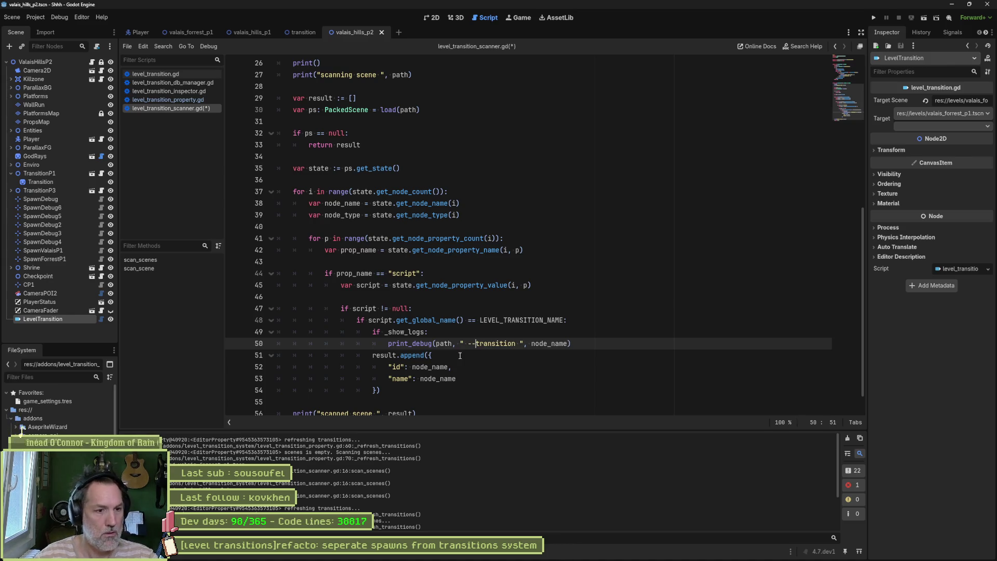
text(>)
key(ctrl+s)
Clear Output, reselect LevelTransition, and set its Target to valais_hills_p1.tscn
click(846, 438)
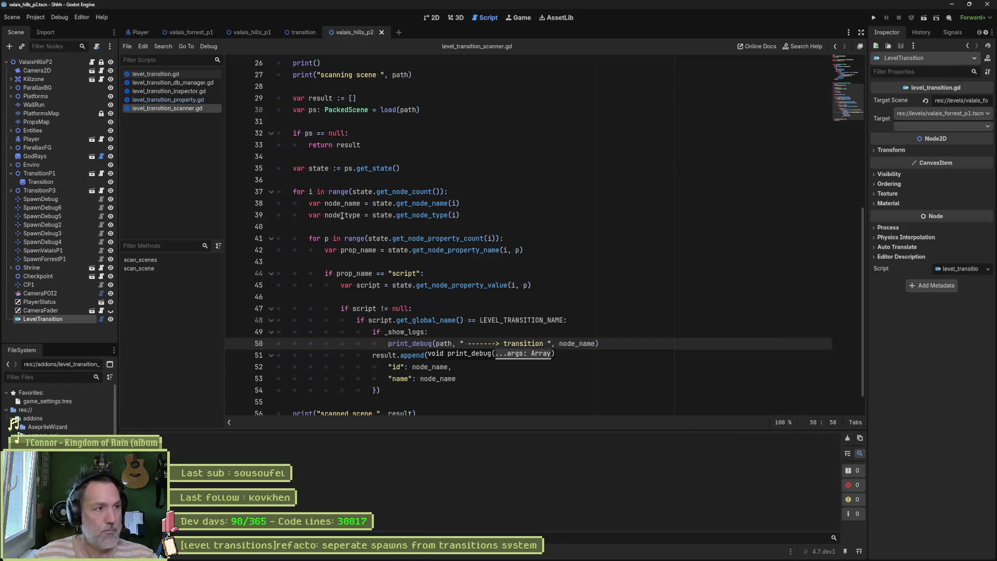
click(38, 312)
click(41, 317)
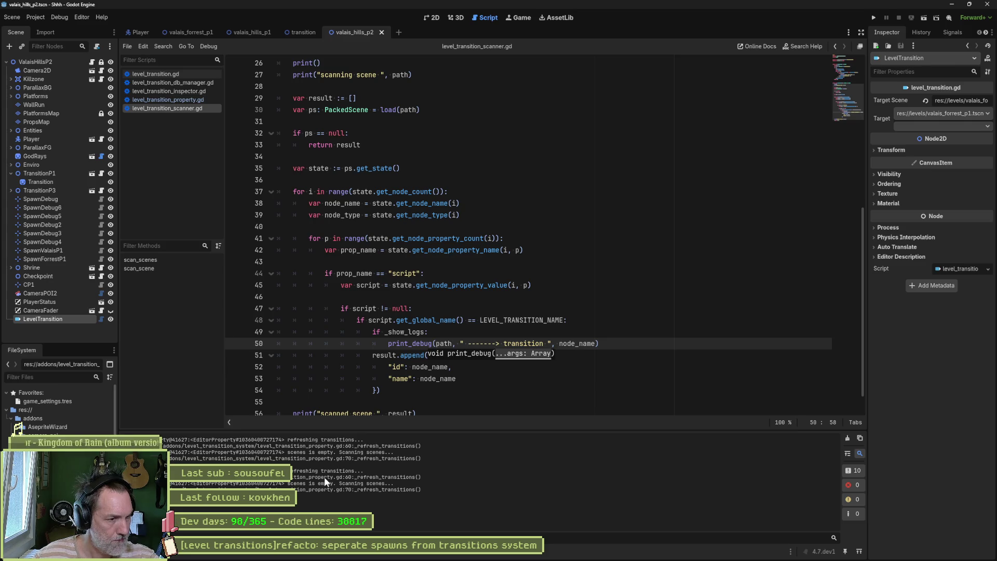
click(915, 118)
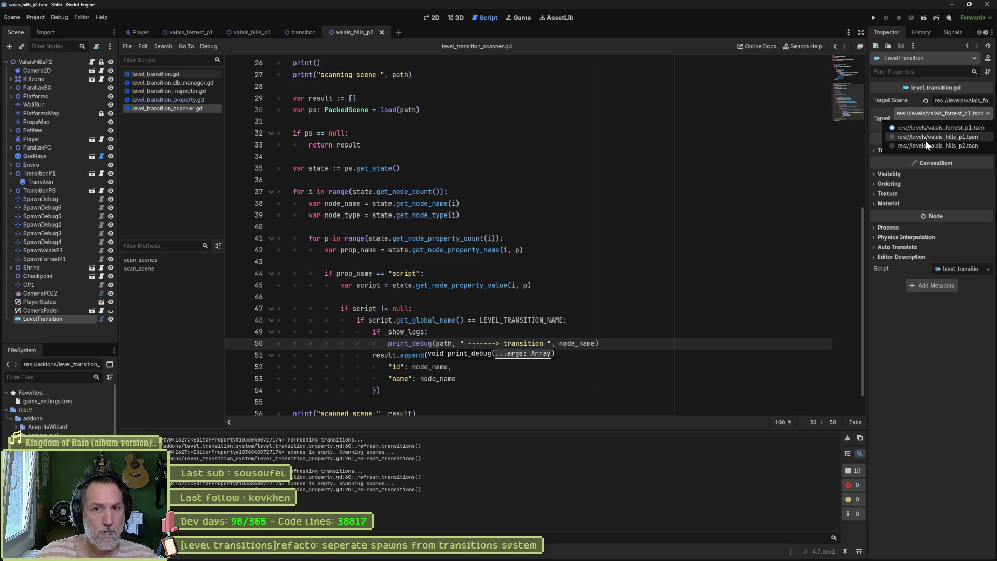
click(926, 140)
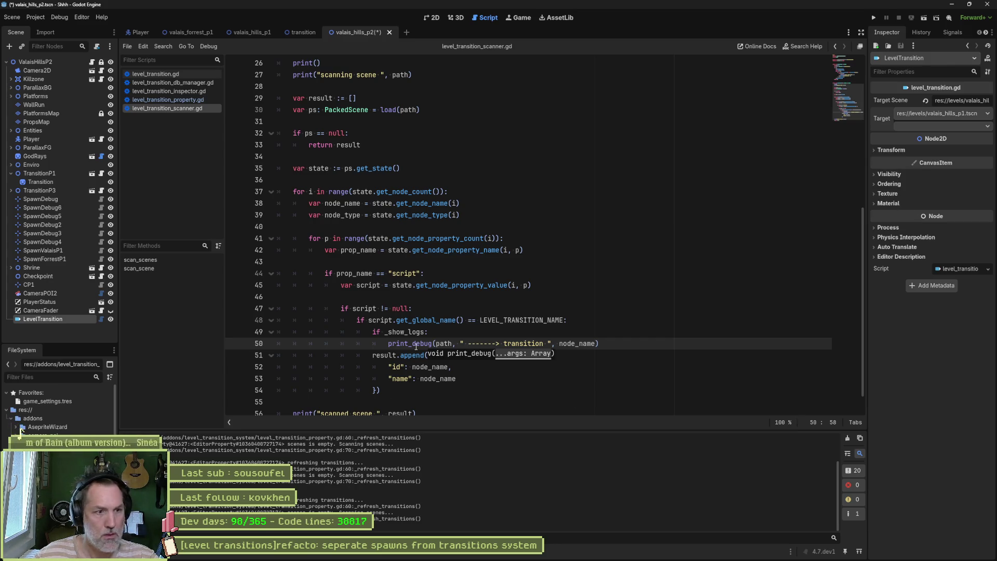
scroll(443, 234, up, 8)
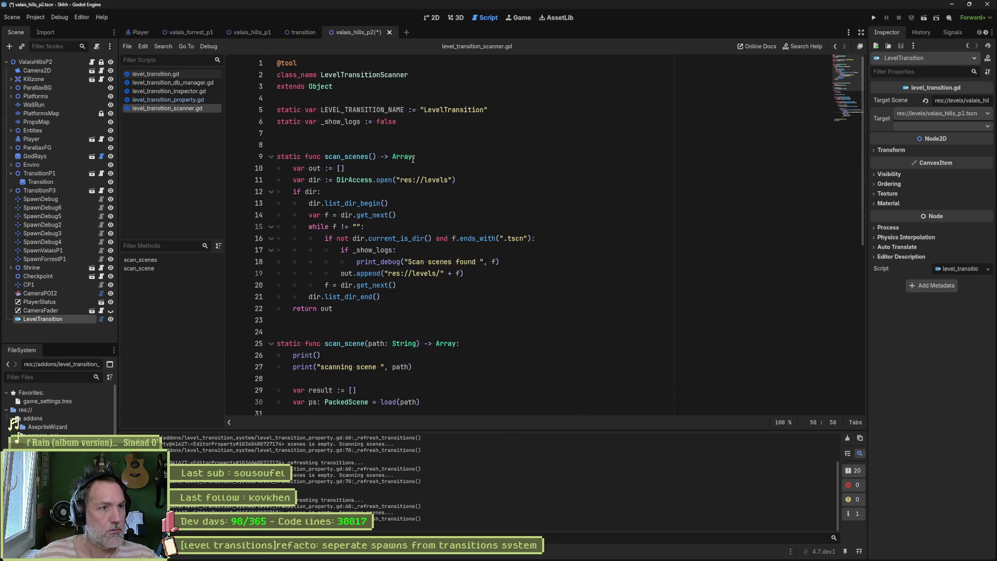
Set static var _show_logs := true on line 6 and save the script
double_click(383, 121)
text(true)
key(ctrl+s)
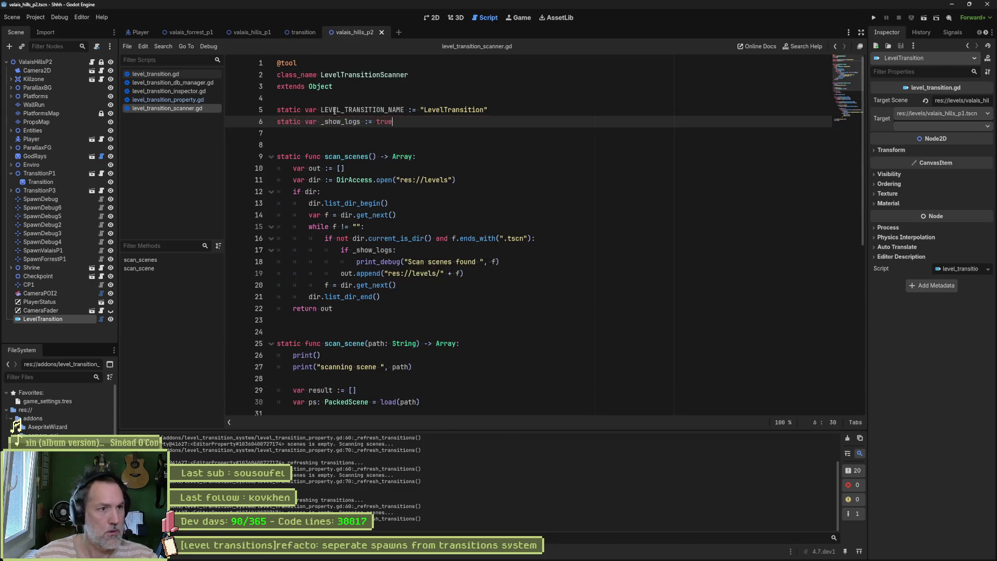
scroll(467, 312, down, 9)
Clear Output, reselect LevelTransition to rerun the scan, and open level_transition_property.gd
click(848, 438)
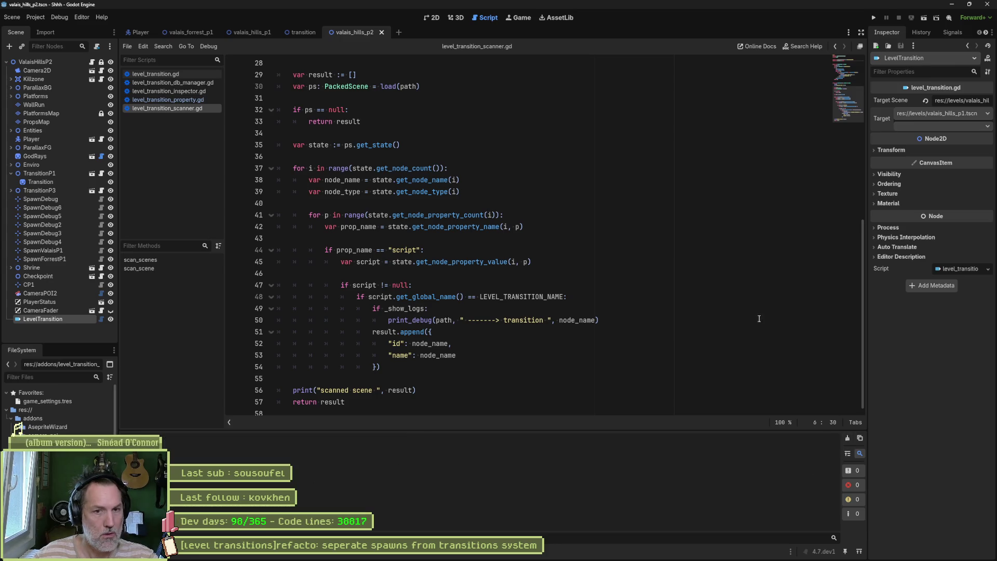
click(57, 311)
click(61, 320)
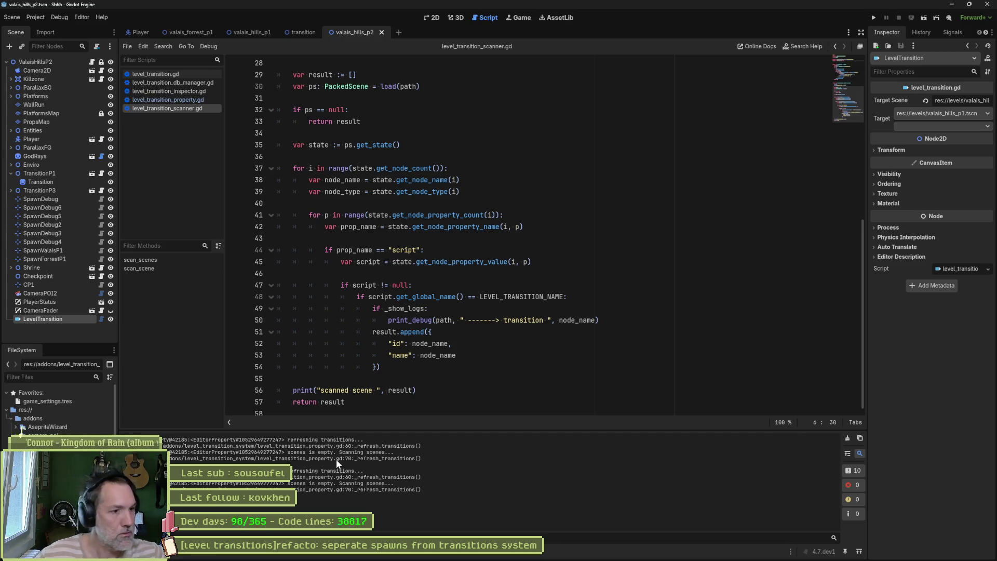
click(188, 99)
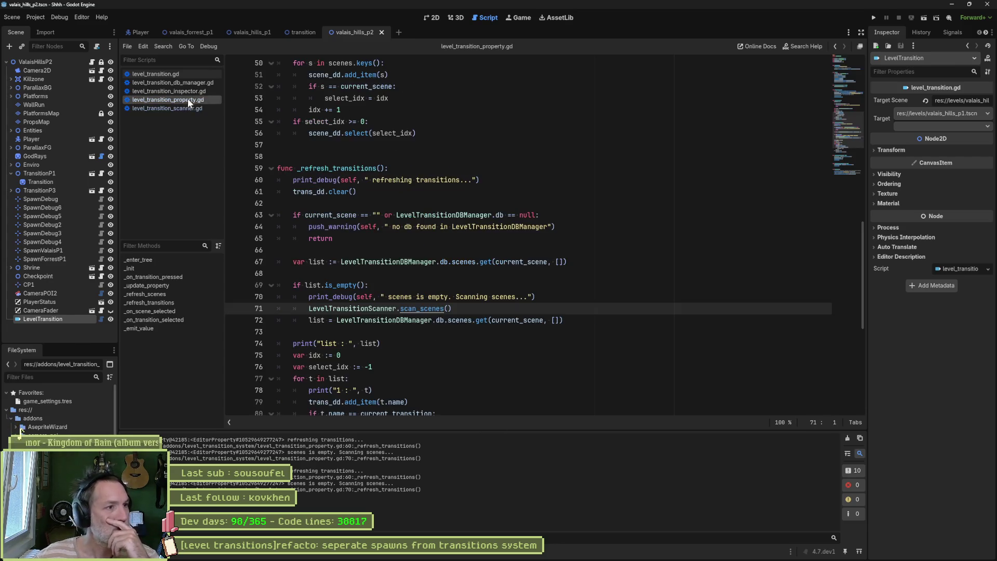
Select the line 70 scenes-empty debug statement and jump to the scan_scenes definition
drag(540, 297, 308, 295)
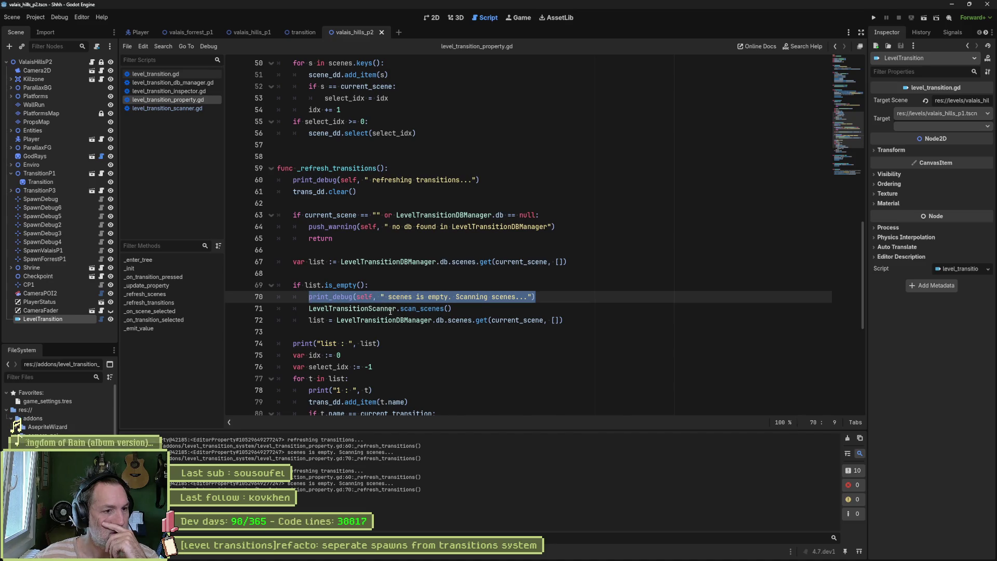
click(428, 308)
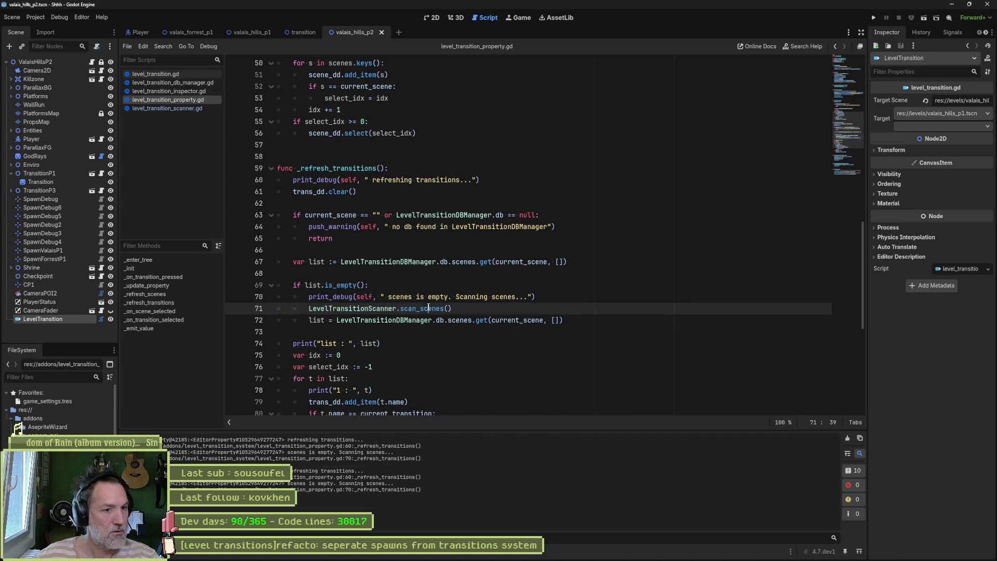
ctrl+click(438, 311)
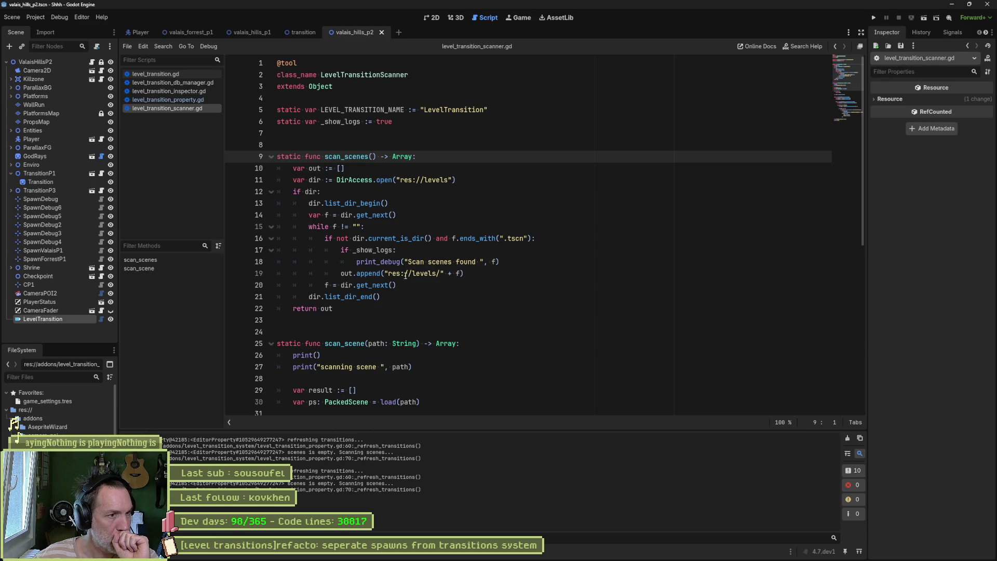
Review _show_logs in the scanner, then select the 'refreshing transitions...' message in level_transition_property.gd
double_click(373, 251)
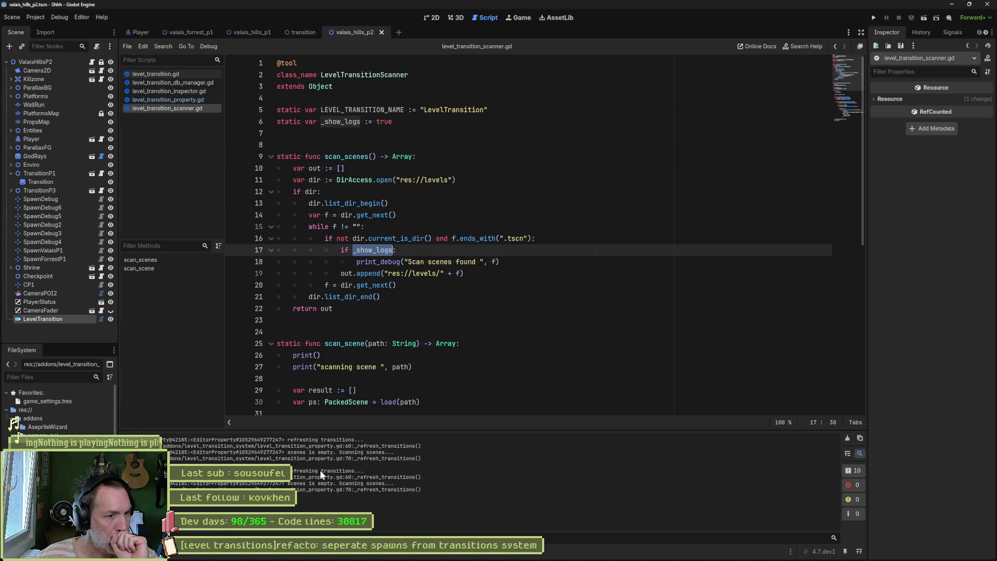
scroll(461, 355, down, 6)
scroll(536, 362, down, 2)
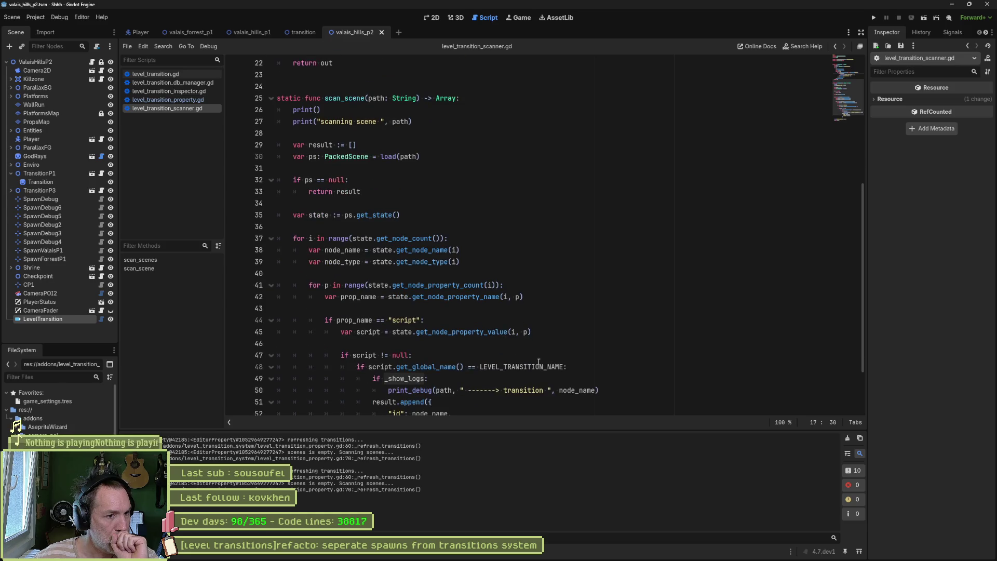
scroll(607, 361, down, 1)
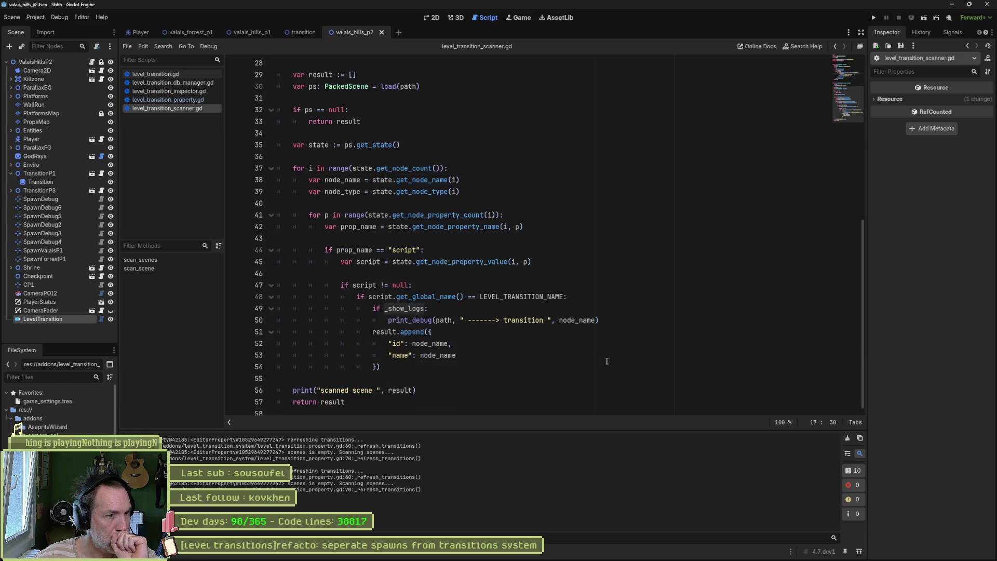
scroll(606, 361, up, 8)
scroll(504, 272, up, 1)
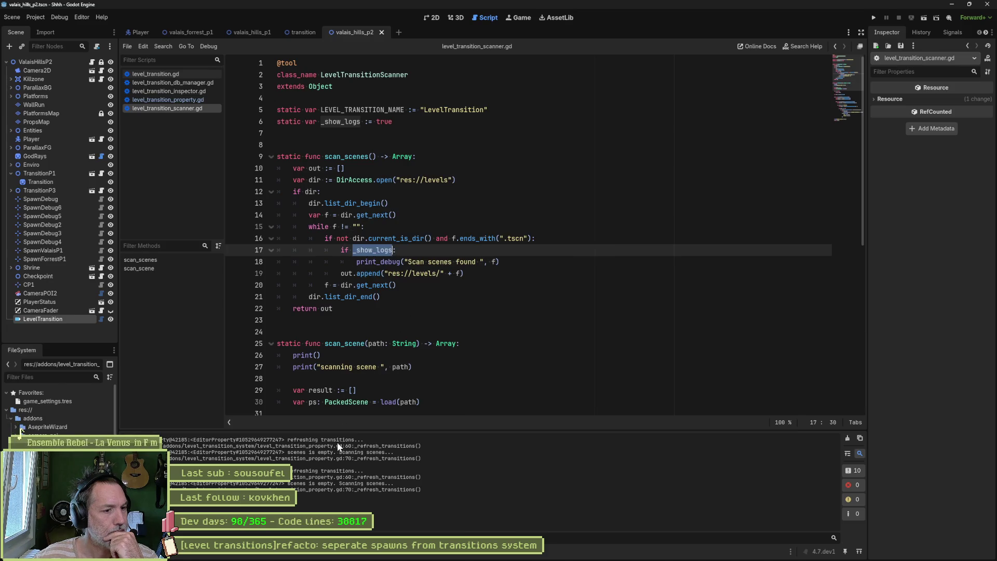
click(189, 100)
drag(372, 179, 483, 179)
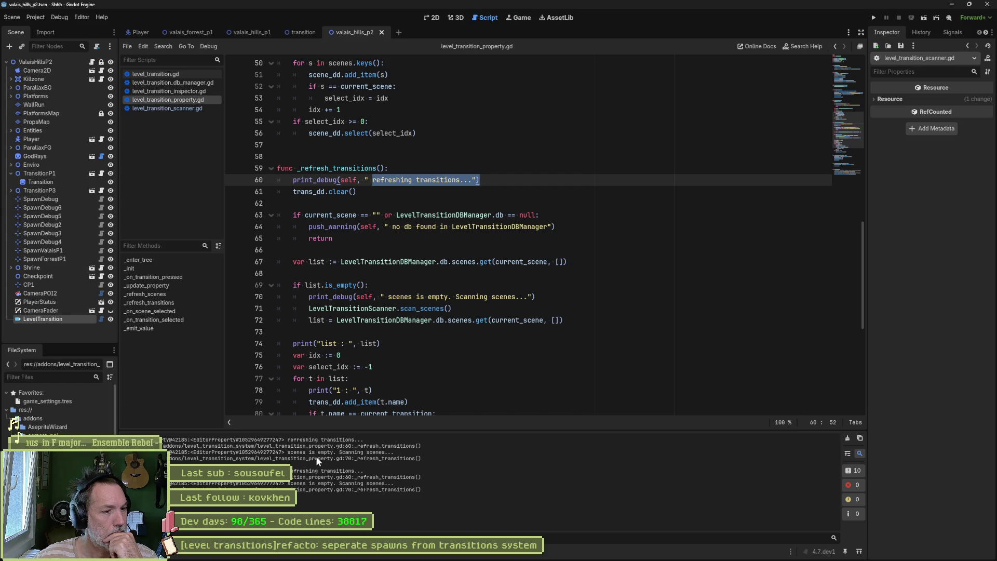
Change print_debug to print on lines 60 and 70 and save the script
drag(338, 180, 314, 181)
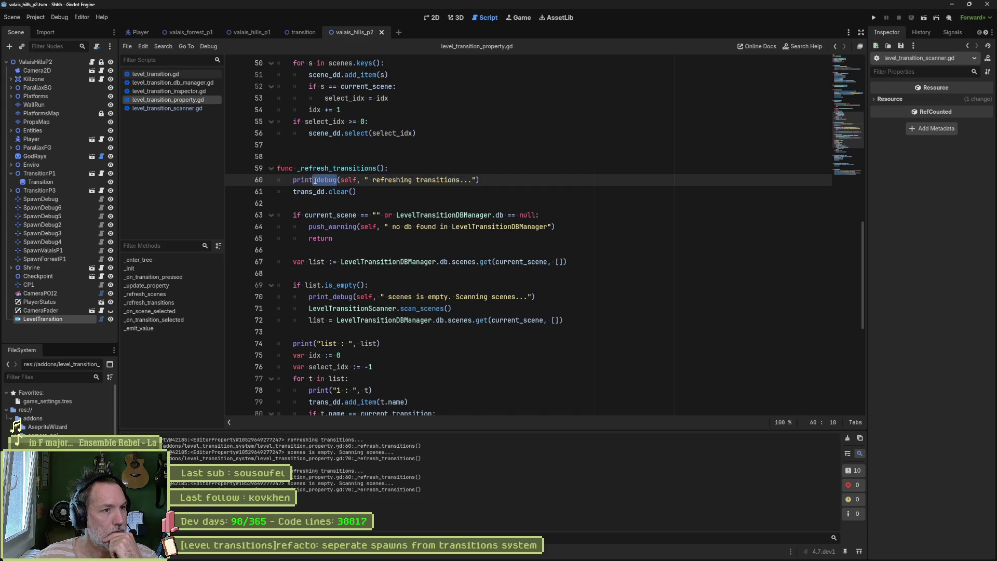
key(BackSpace)
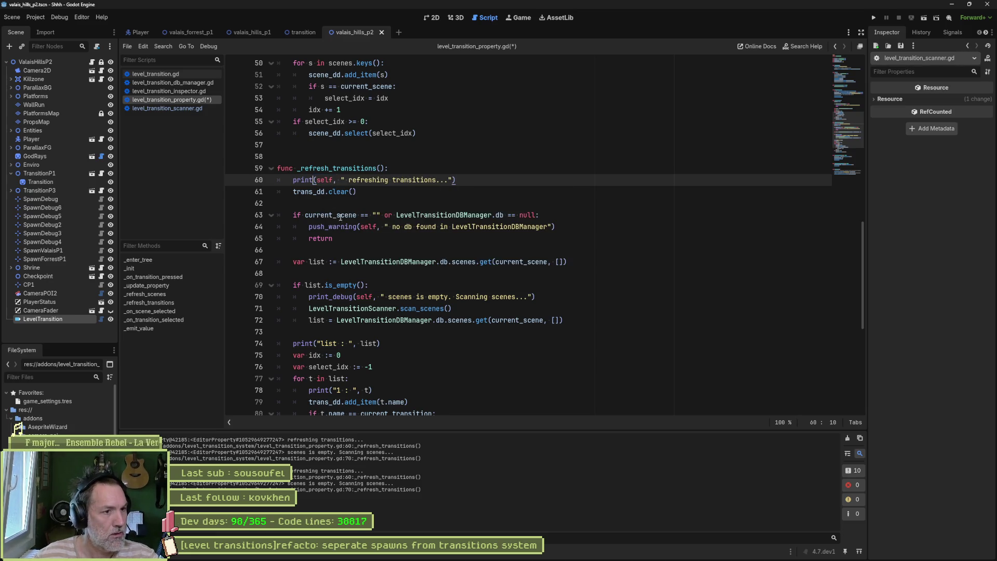
drag(353, 297, 331, 297)
key(BackSpace)
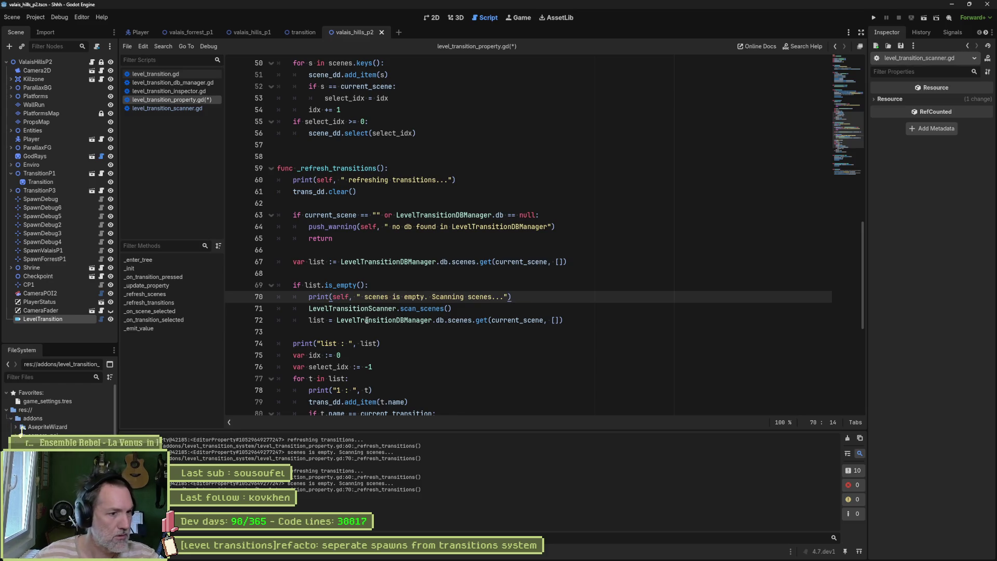
scroll(433, 322, down, 4)
key(ctrl+s)
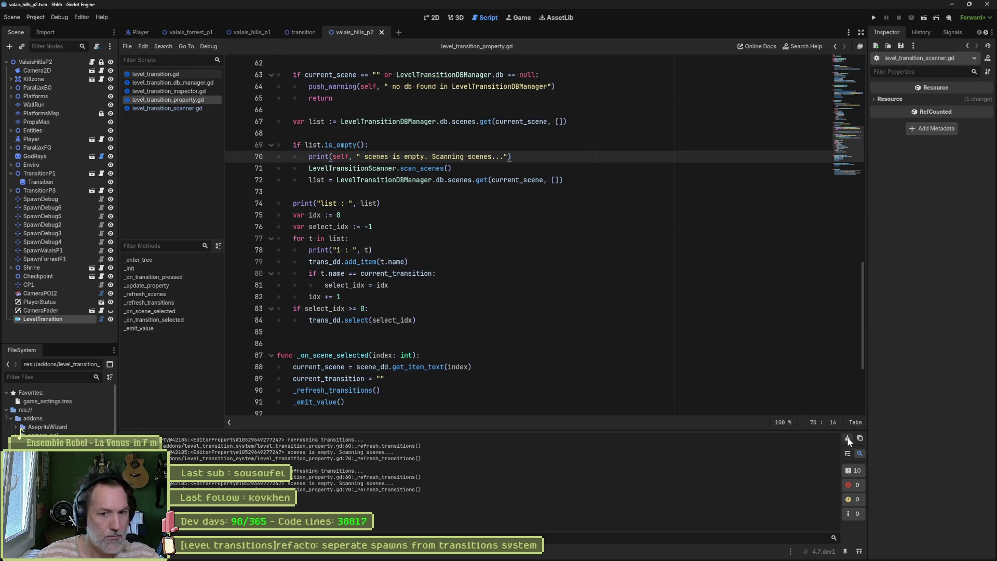
Reselect LevelTransition to rerun the scan, then jump to the scan_scenes definition
click(49, 310)
click(53, 318)
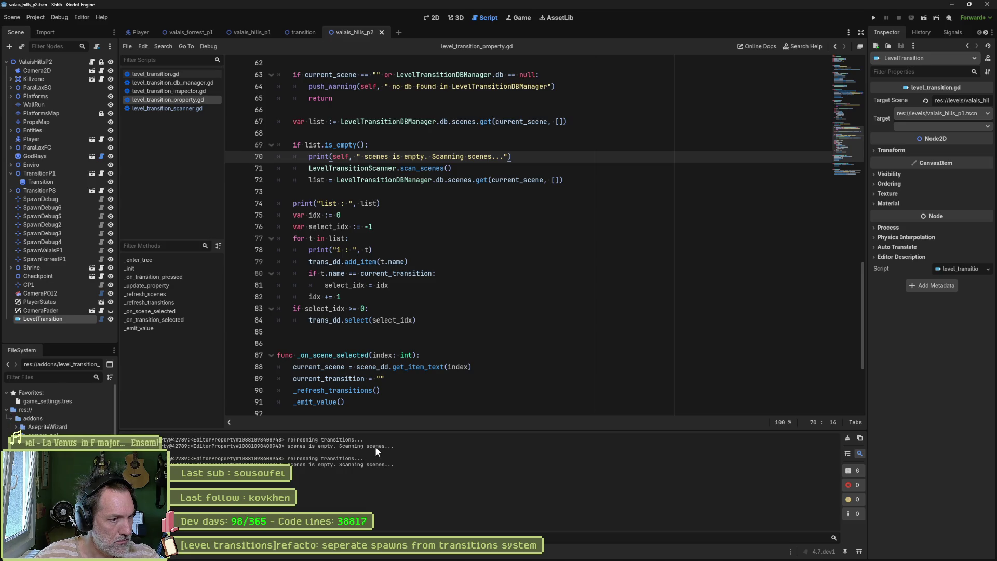
click(429, 168)
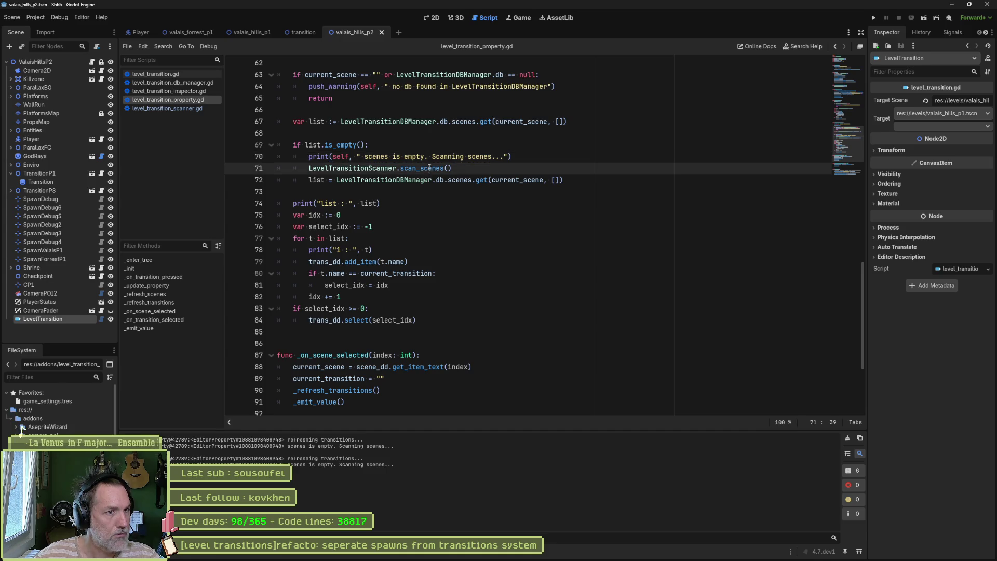
ctrl+click(429, 168)
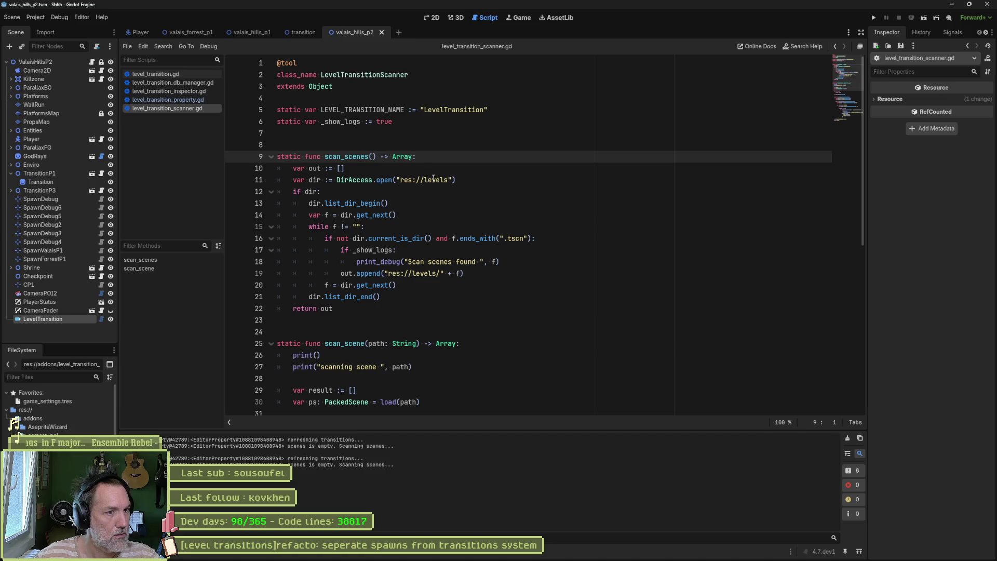
Select the LEVEL_TRANSITION_NAME constant on line 5 and open Replace in Files for it
mouse_move(499, 261)
mouse_down()
mouse_move(384, 250)
mouse_move(539, 238)
mouse_up()
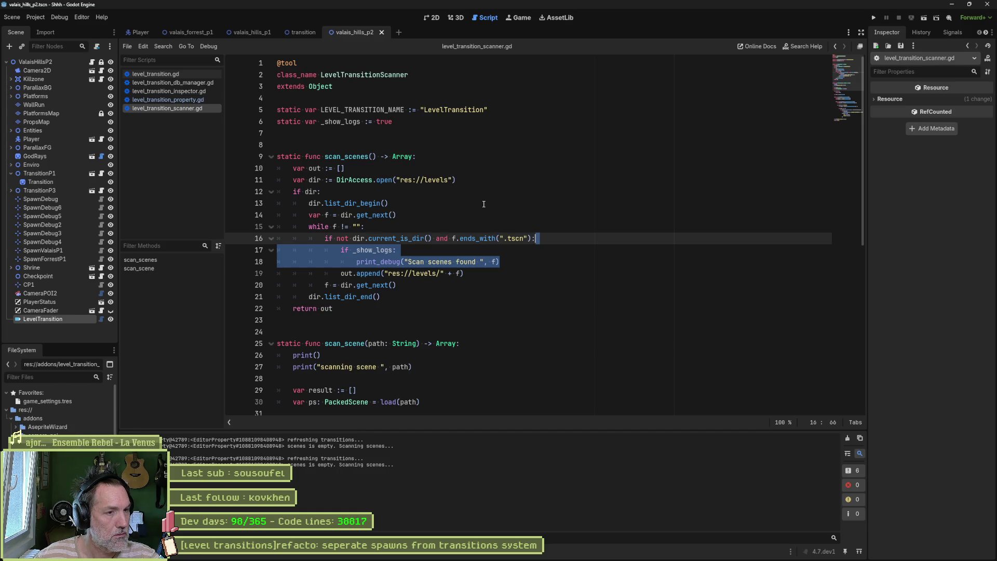
double_click(436, 180)
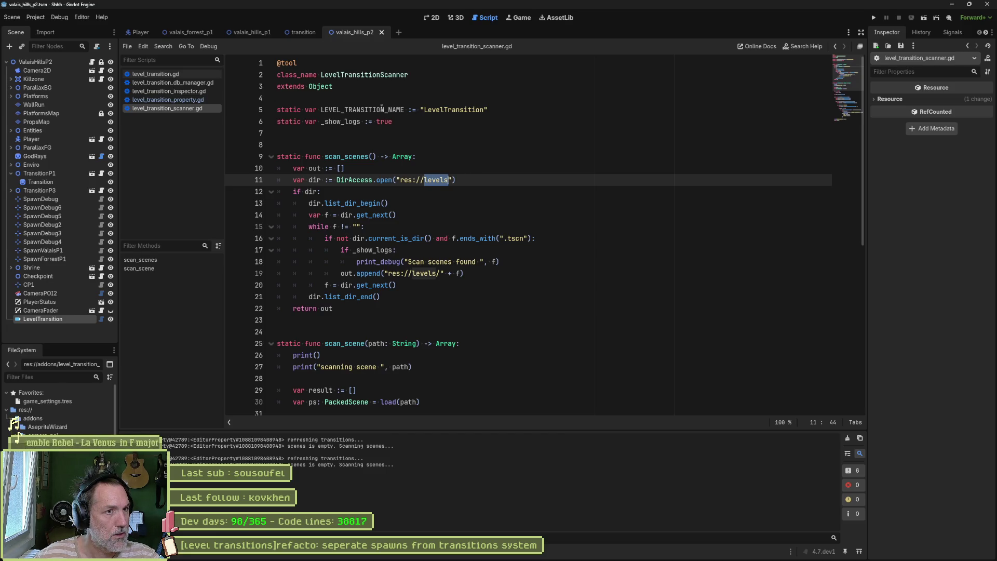
double_click(381, 109)
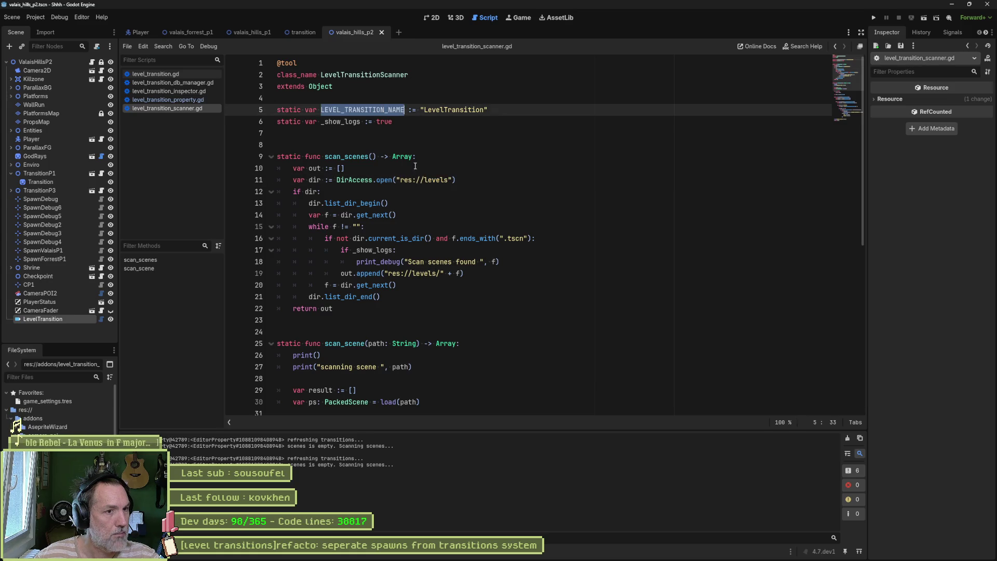
scroll(463, 222, down, 4)
scroll(464, 224, down, 2)
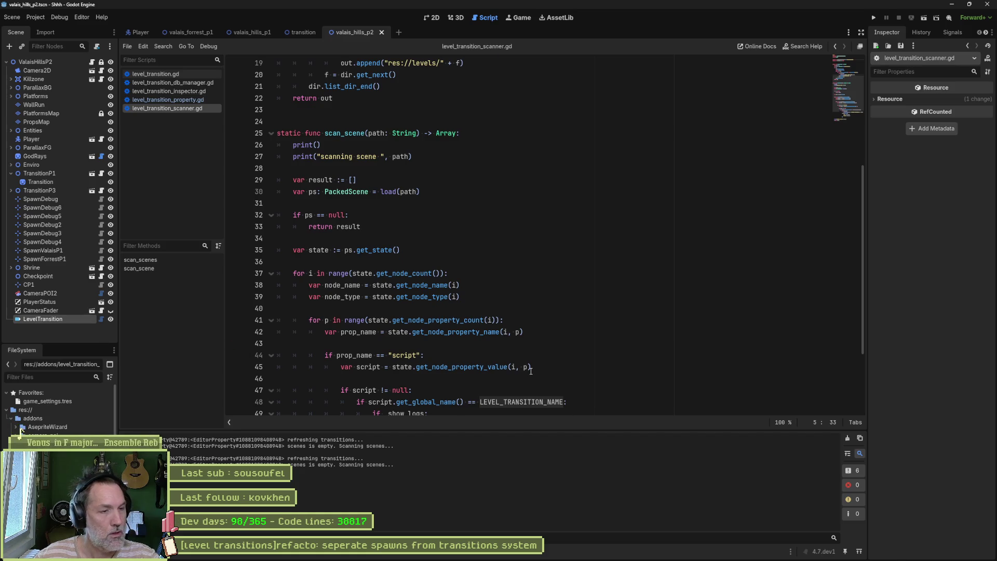
scroll(530, 368, down, 1)
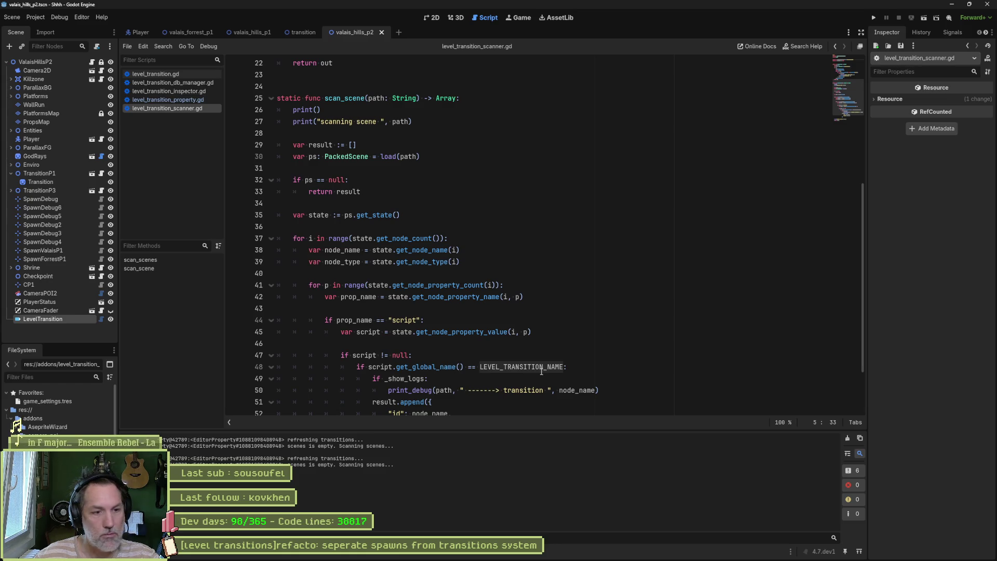
scroll(508, 314, up, 2)
scroll(508, 314, up, 5)
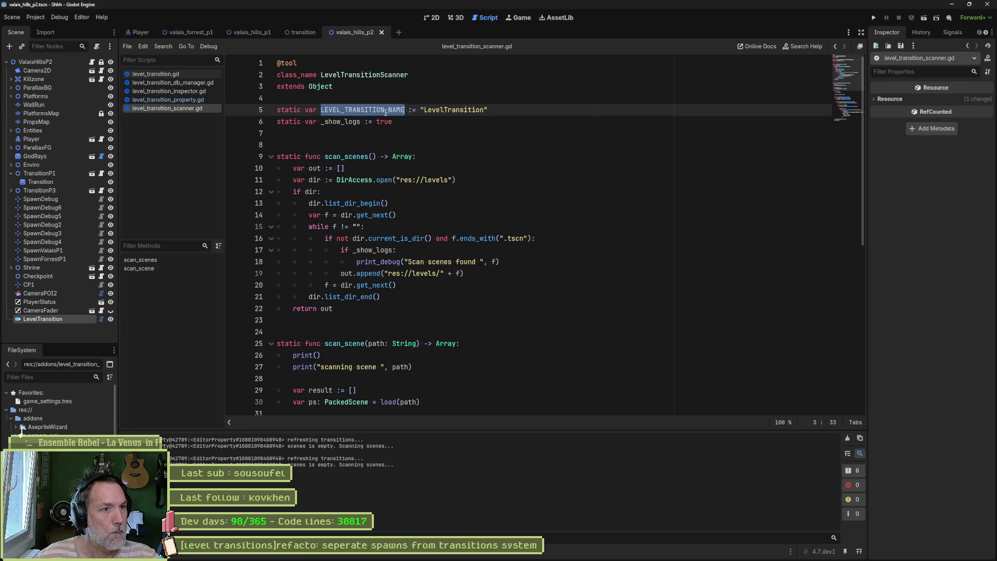
key(ctrl+shift+r)
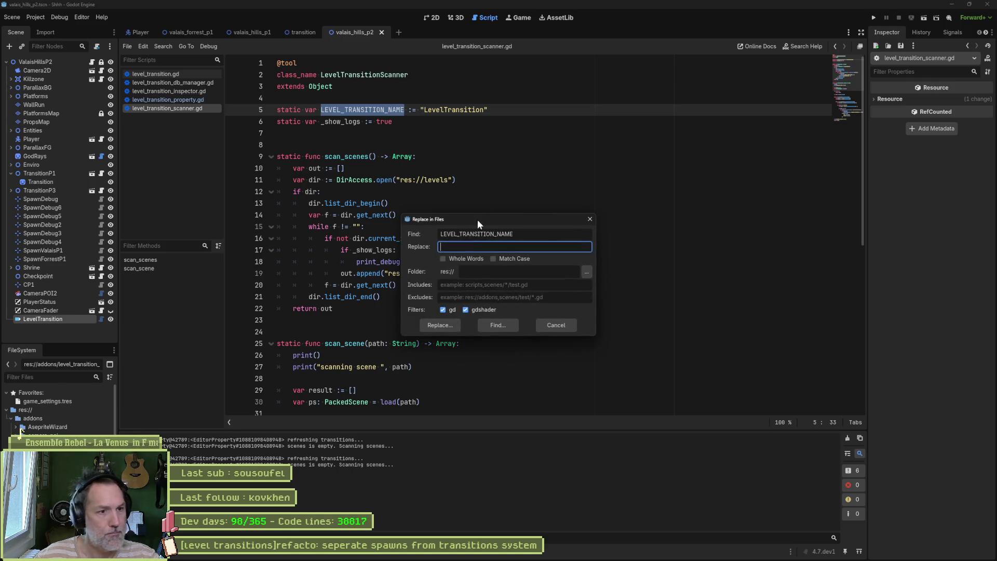
Replace both matches of LEVEL_TRANSITION_NAME with LEVEL_TRANSITION_SCRIPT_NAME in level_transition_scanner.gd
double_click(494, 234)
key(ctrl+c)
click(491, 247)
key(ctrl+v)
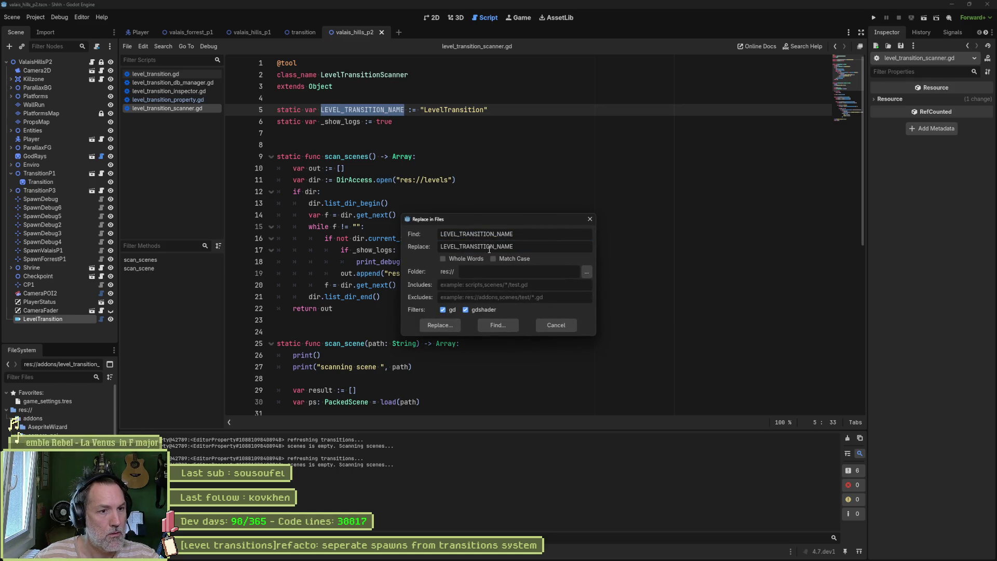
text(SCRIPT_)
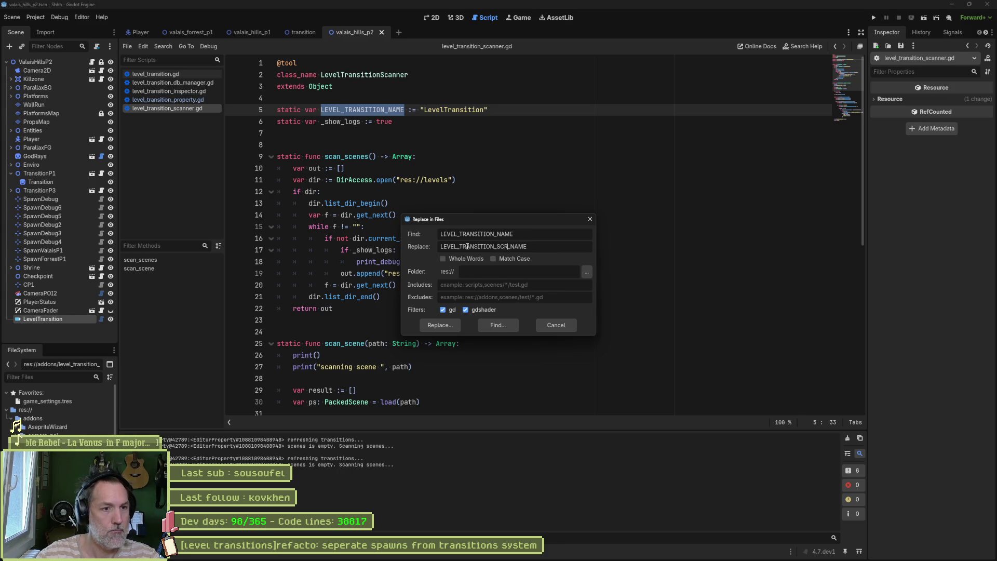
click(454, 326)
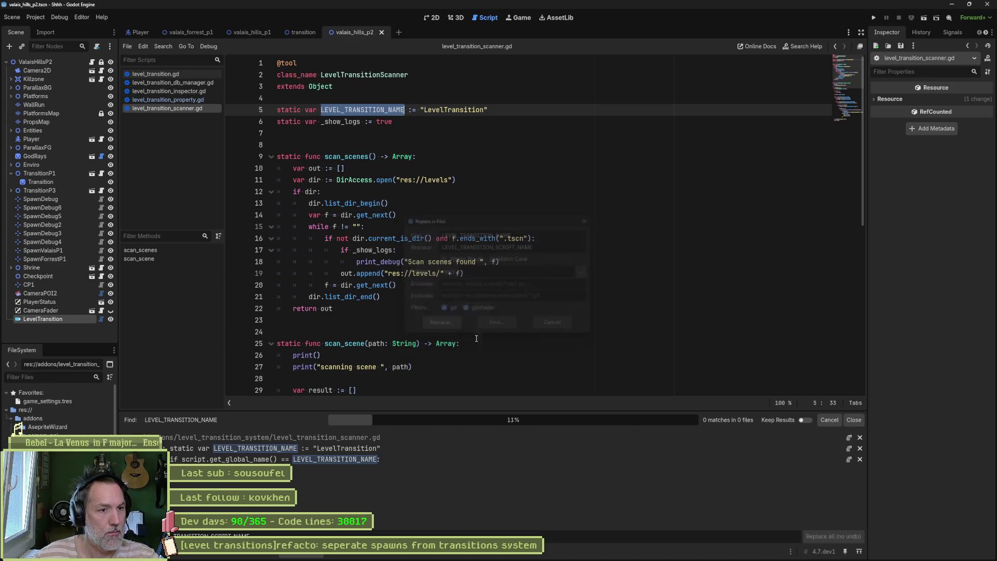
click(822, 538)
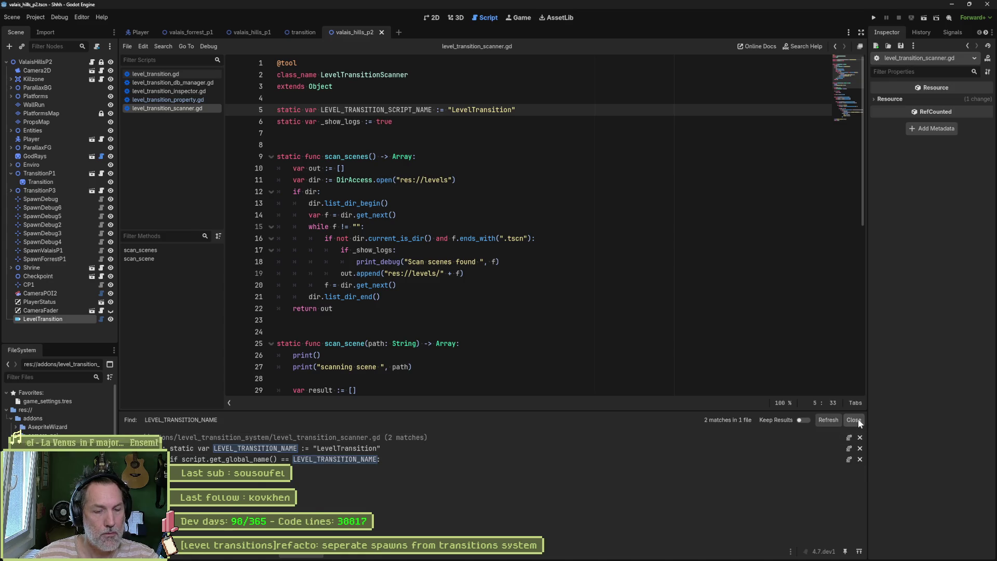
click(858, 420)
click(593, 321)
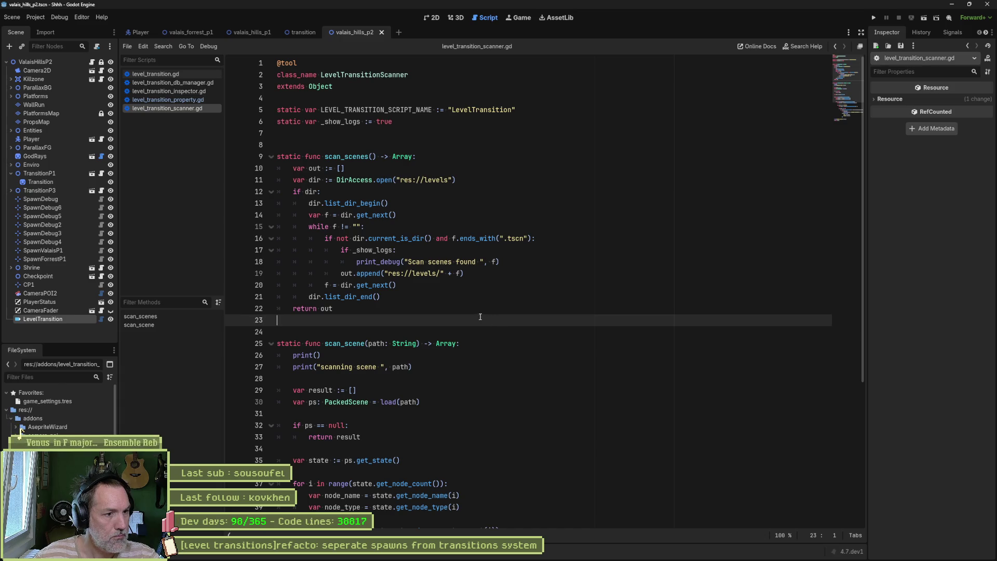
Add a print("1") test line after line 11, save, and rerun the scan on LevelTransition
click(177, 531)
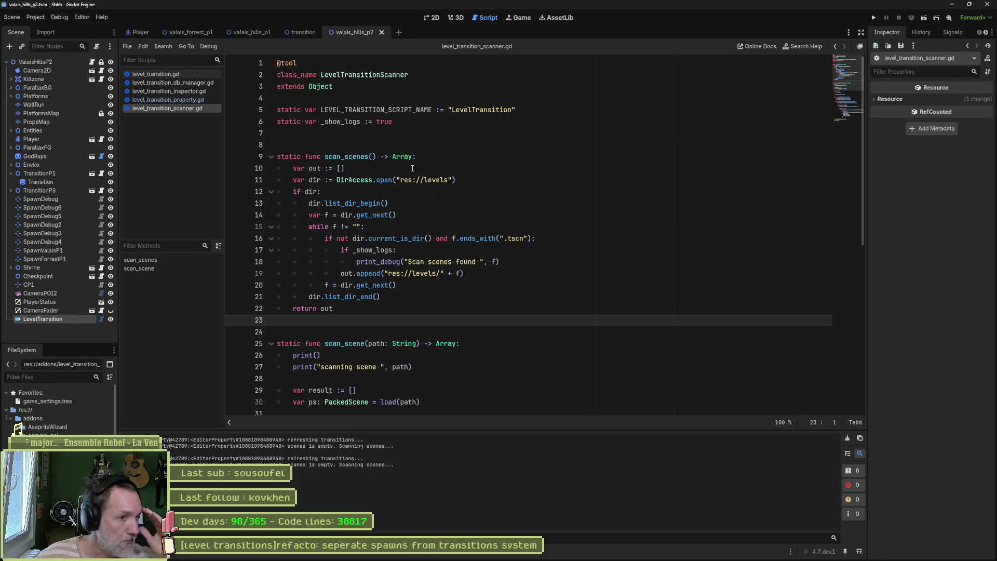
click(464, 180)
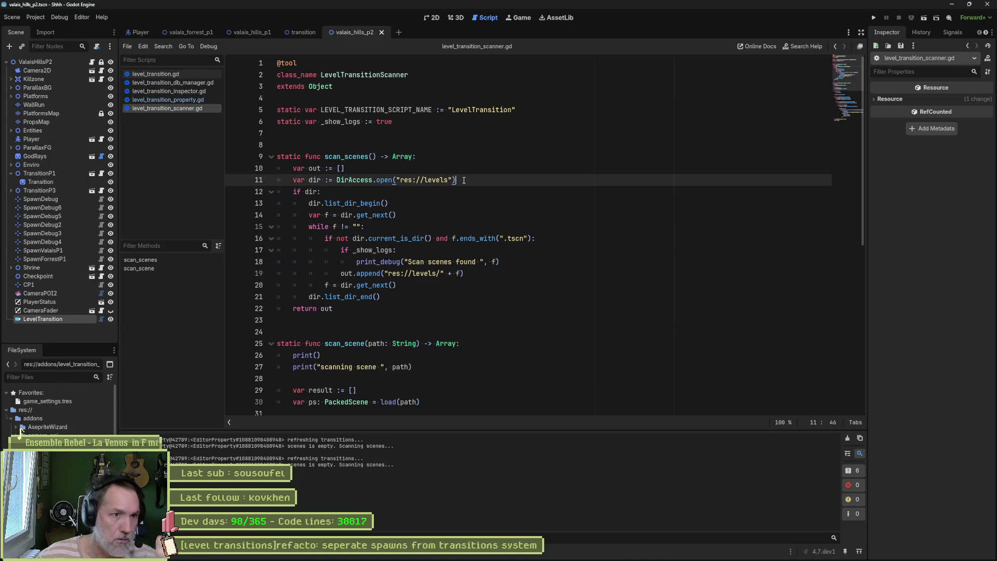
key(Return)
text(print("1)
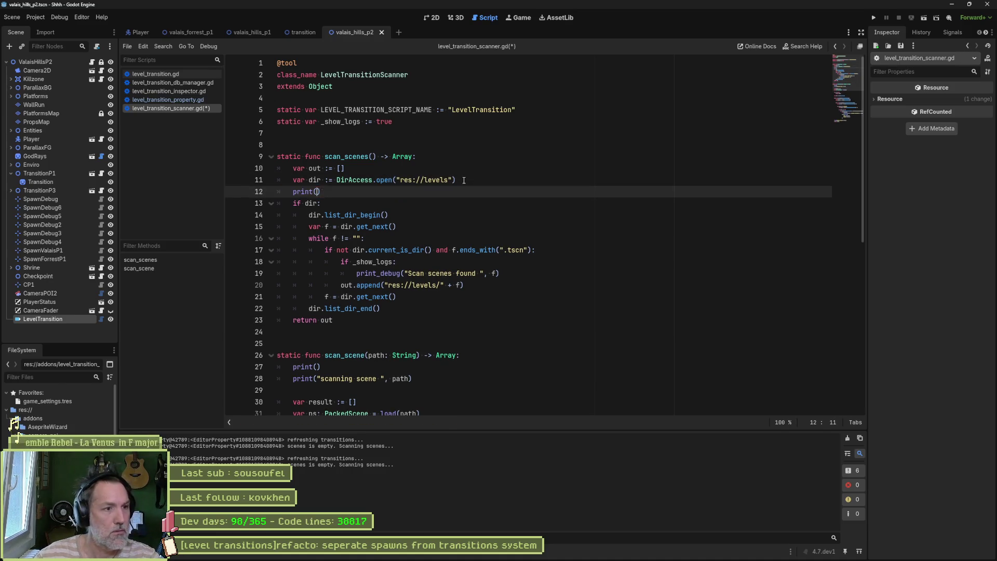
key(ctrl+s)
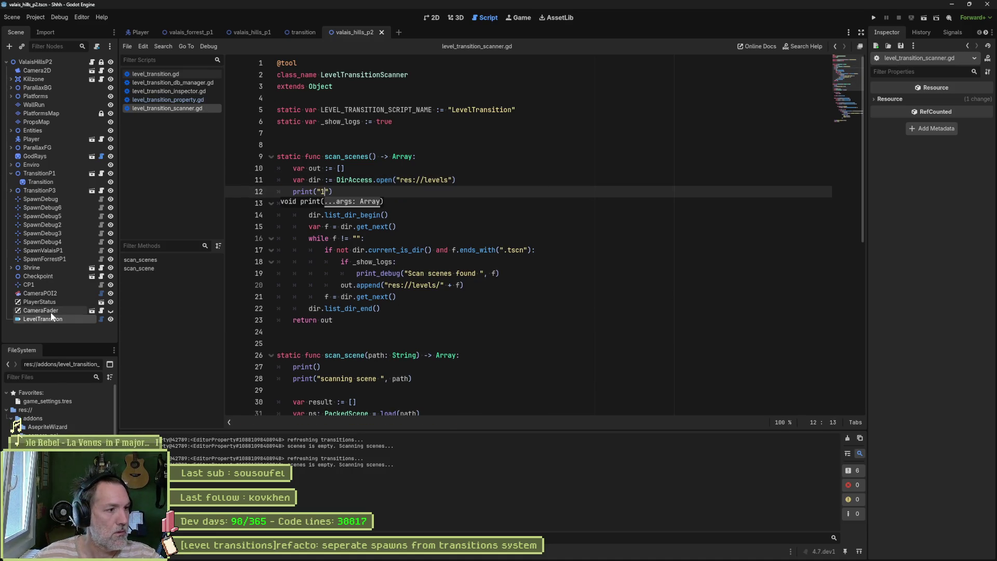
click(51, 318)
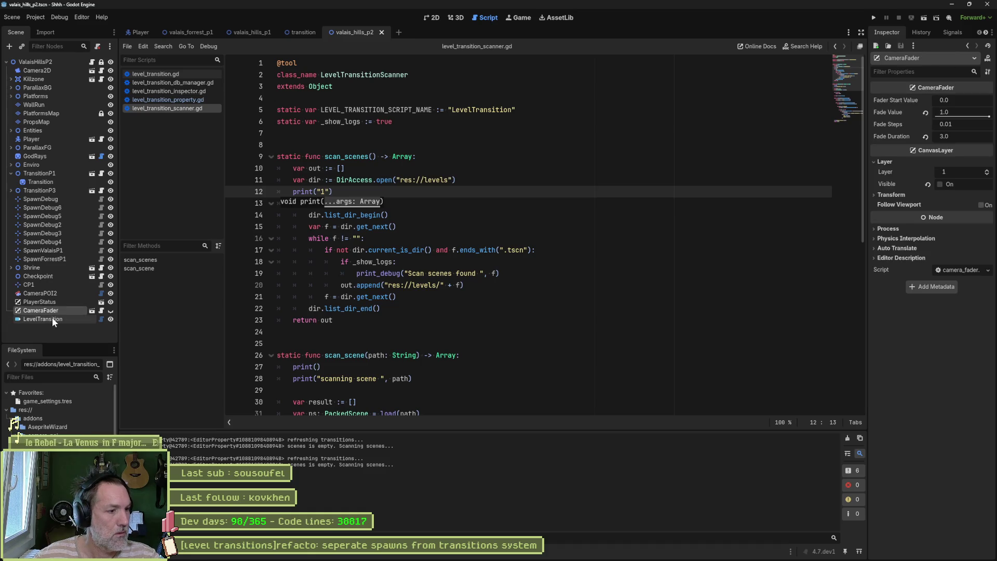
Move the print("1") test line into the while loop, save, and rerun the scan
click(415, 187)
key(alt+Down)
key(alt+Down)
key(alt+Down)
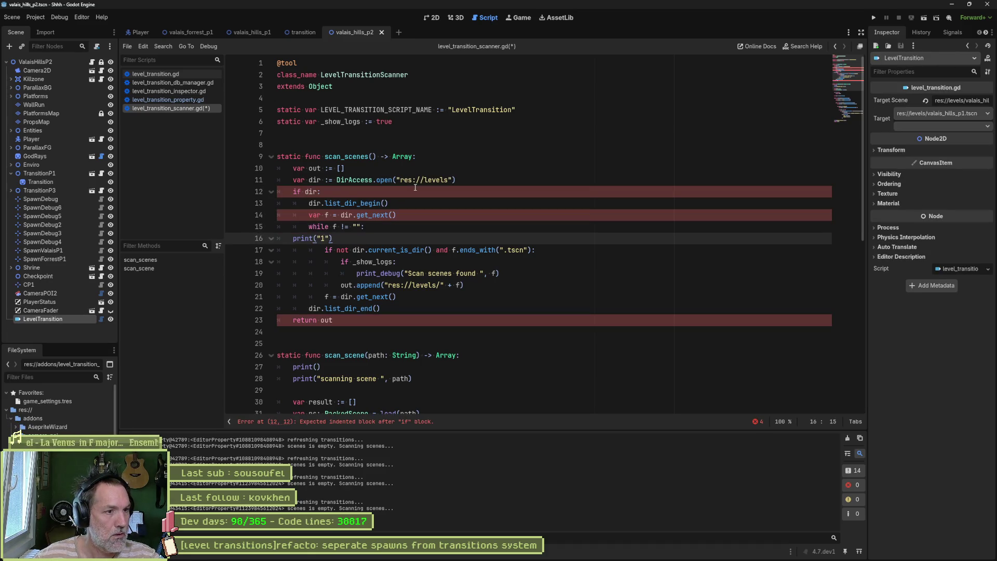
key(Tab)
key(Tab)
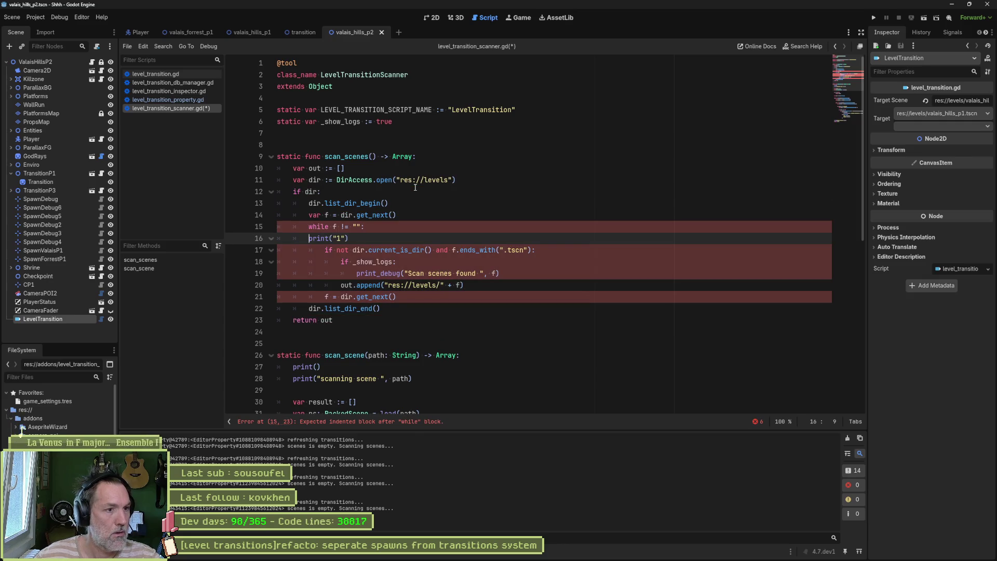
key(ctrl+s)
click(59, 316)
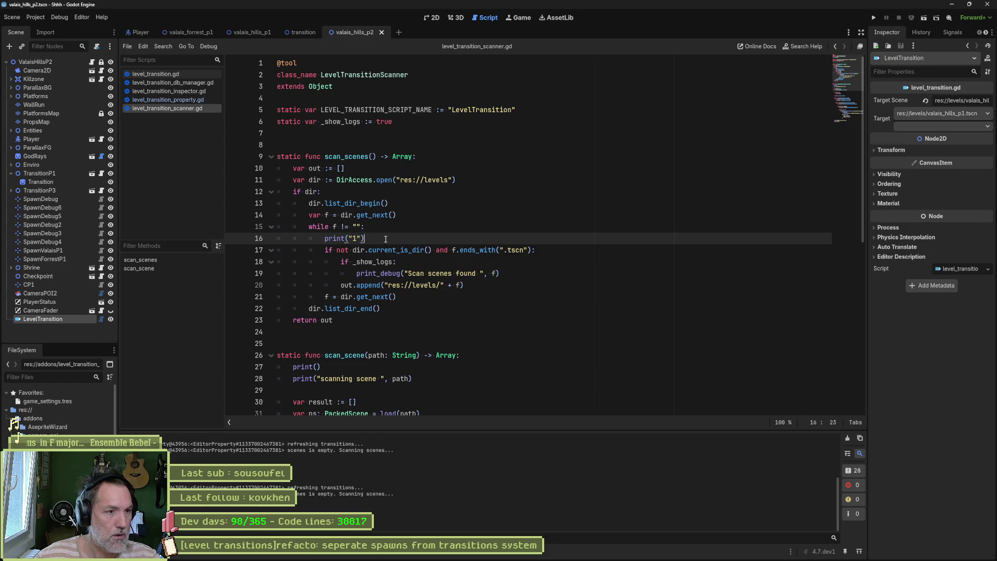
Reposition print("1") around the _show_logs check, saving and rerunning the scan to trace it
click(402, 238)
key(alt+Down)
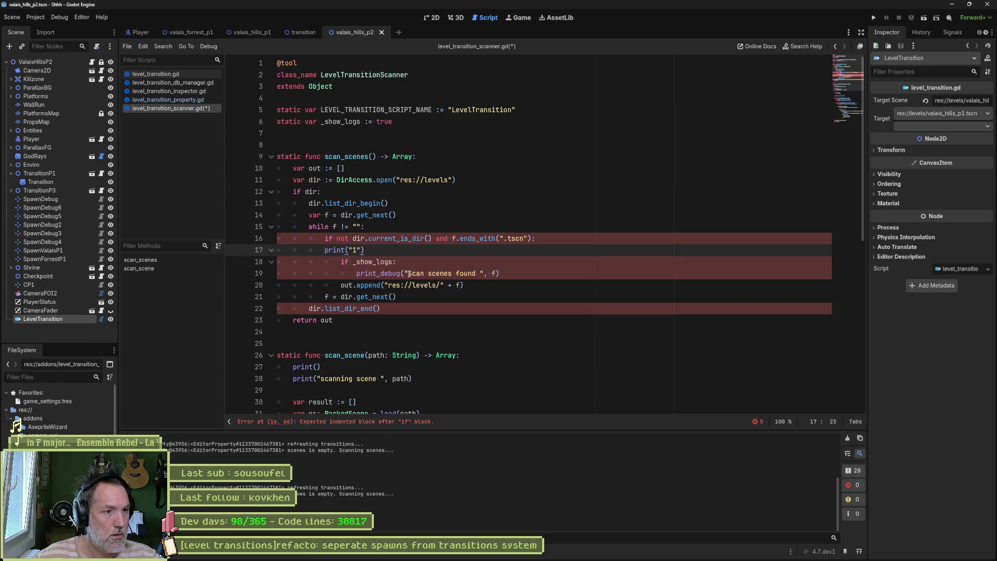
key(alt+Down)
key(Home)
key(Tab)
key(Tab)
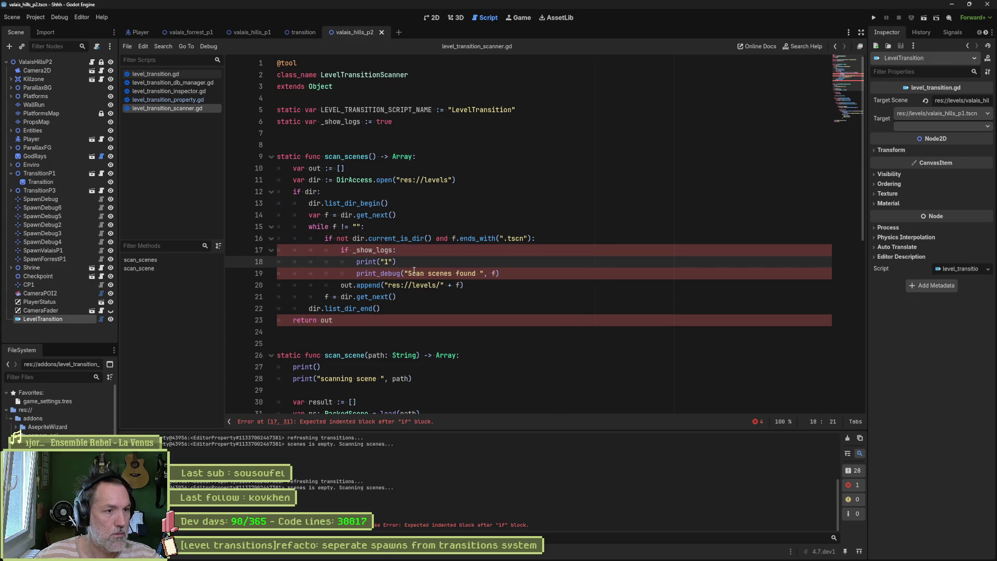
key(ctrl+s)
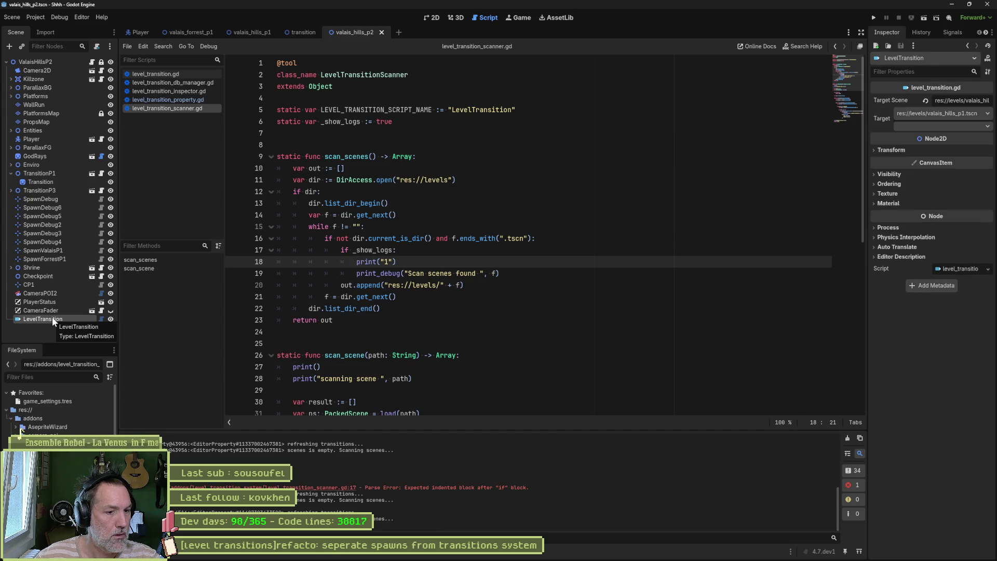
click(847, 438)
click(42, 310)
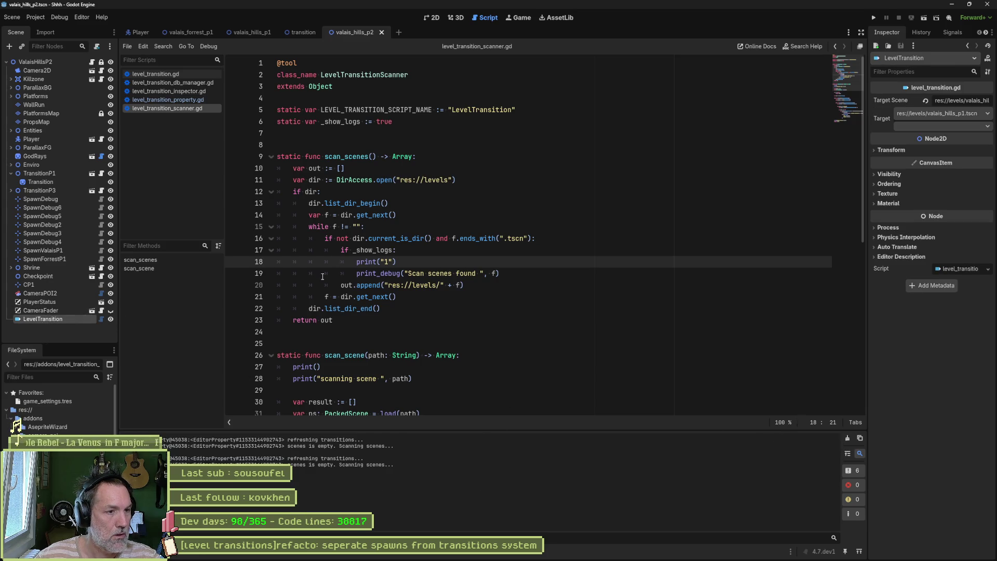
key(alt+Up)
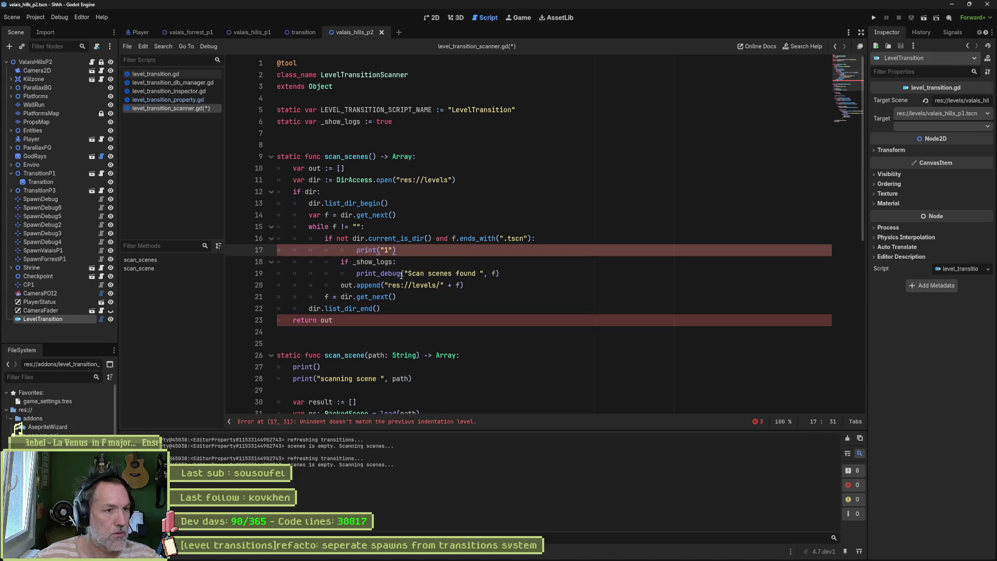
key(ctrl+s)
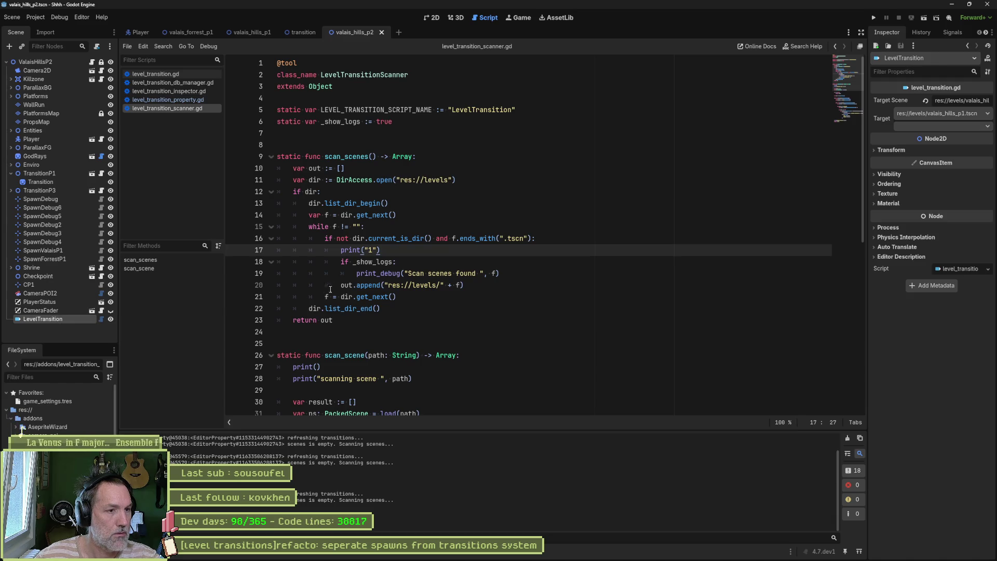
Delete the _show_logs declaration, its if check, and print("1"), and dedent print_debug
double_click(374, 261)
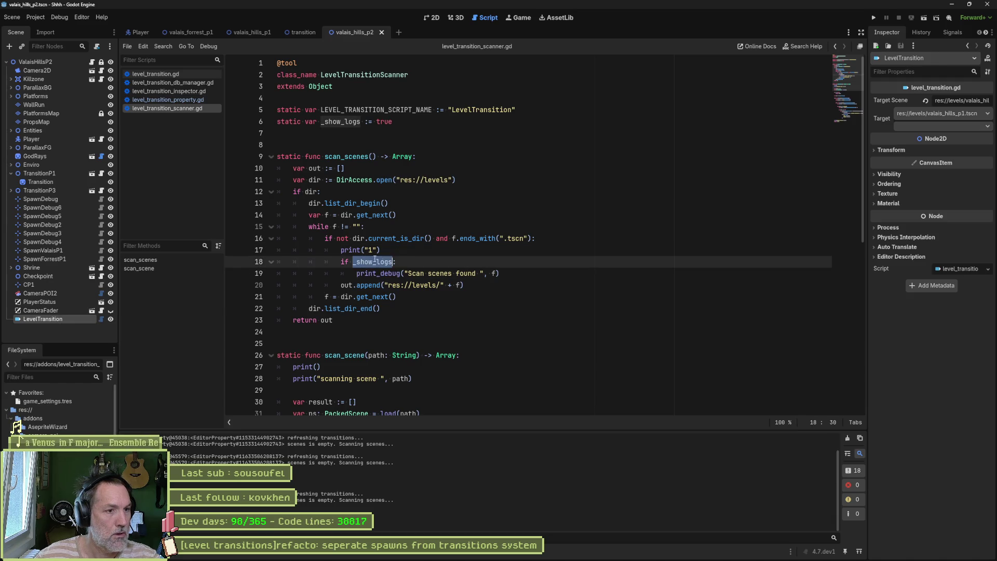
click(347, 121)
key(ctrl+shift+k)
click(388, 249)
key(ctrl+shift+k)
key(shift+Tab)
click(414, 238)
key(ctrl+shift+k)
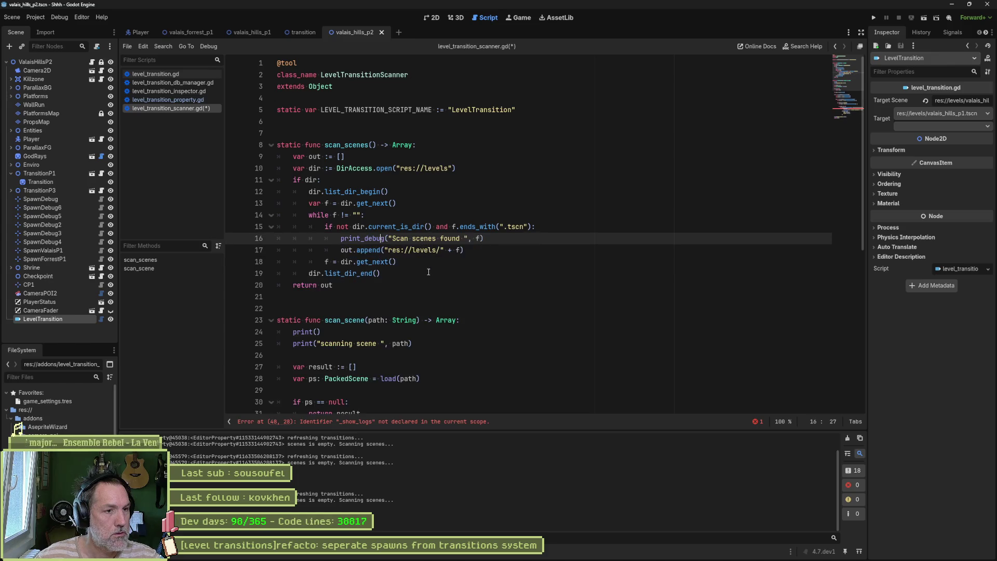
Remove the if _show_logs check in scan_scene and dedent the transition print
scroll(414, 302, down, 5)
scroll(385, 322, down, 3)
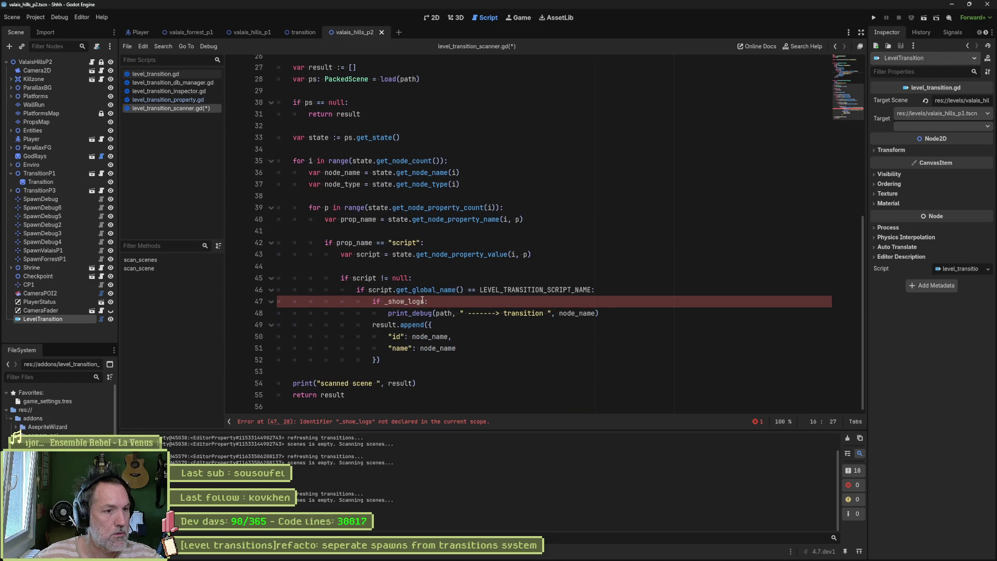
click(422, 300)
key(ctrl+shift+k)
key(shift+Tab)
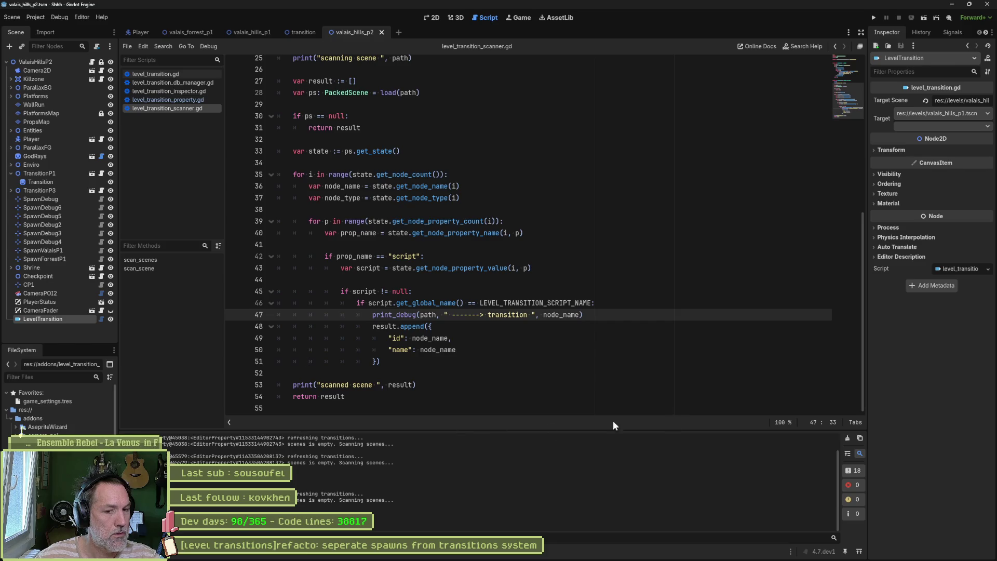
click(54, 318)
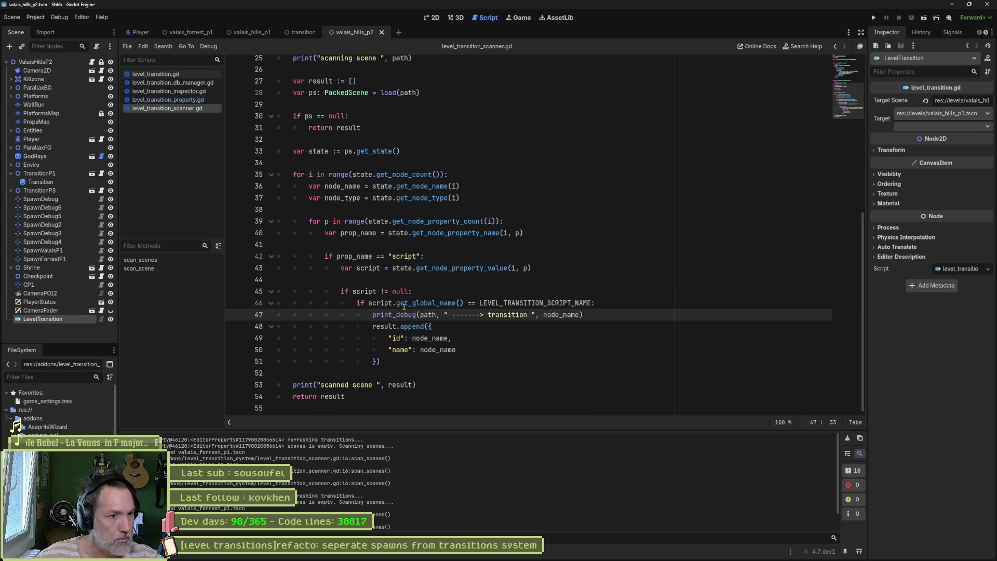
Change that print_debug to plain print, save, and rerun the scene scan
drag(404, 315, 414, 315)
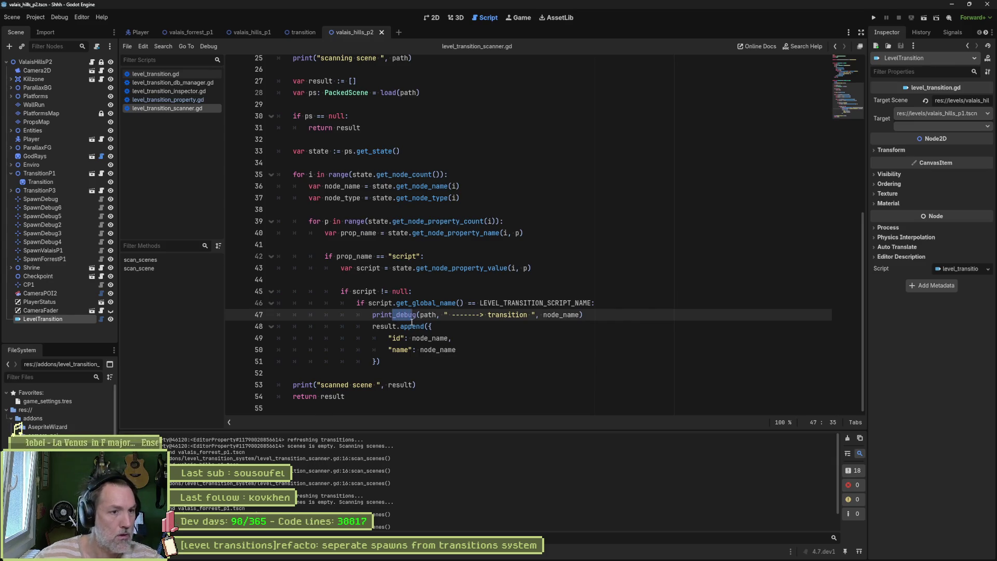
key(BackSpace)
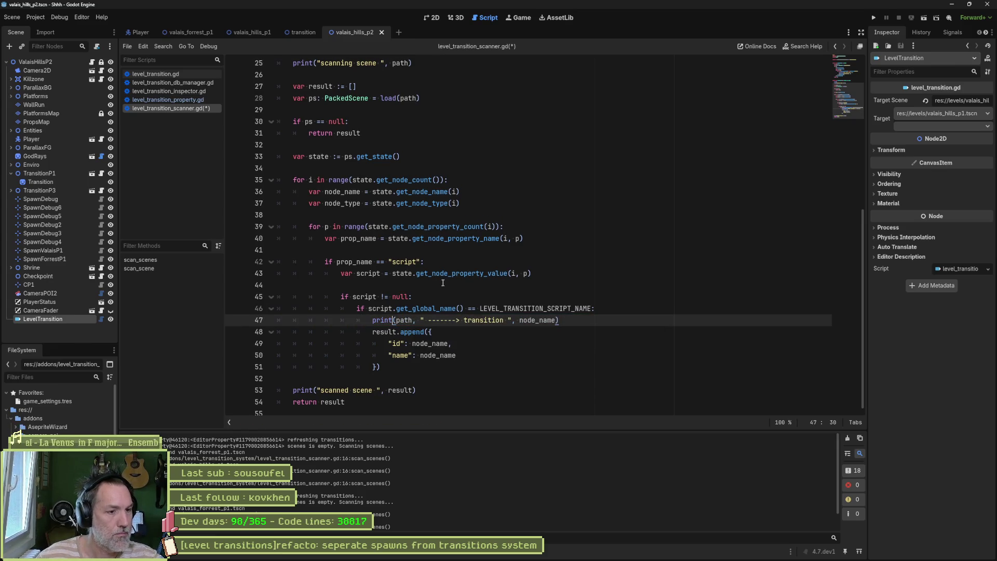
key(ctrl+s)
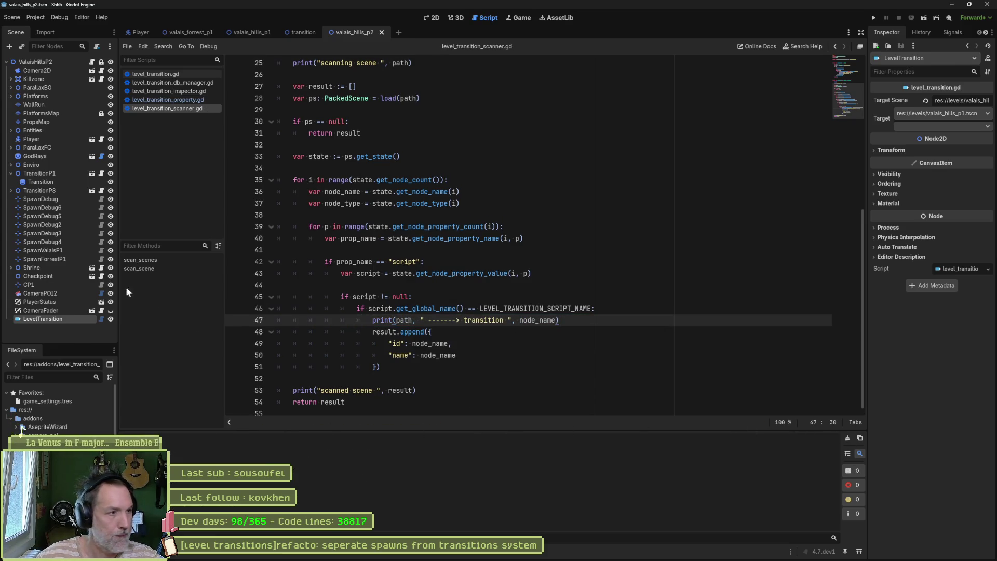
click(53, 318)
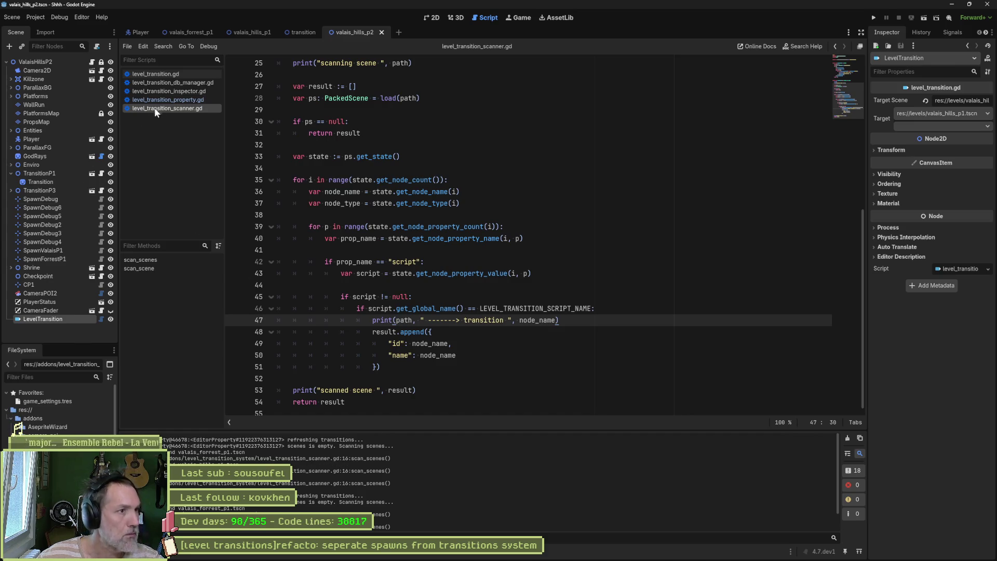
Change the scan-scenes print_debug on line 16 to print and reselect LevelTransition
scroll(400, 206, up, 5)
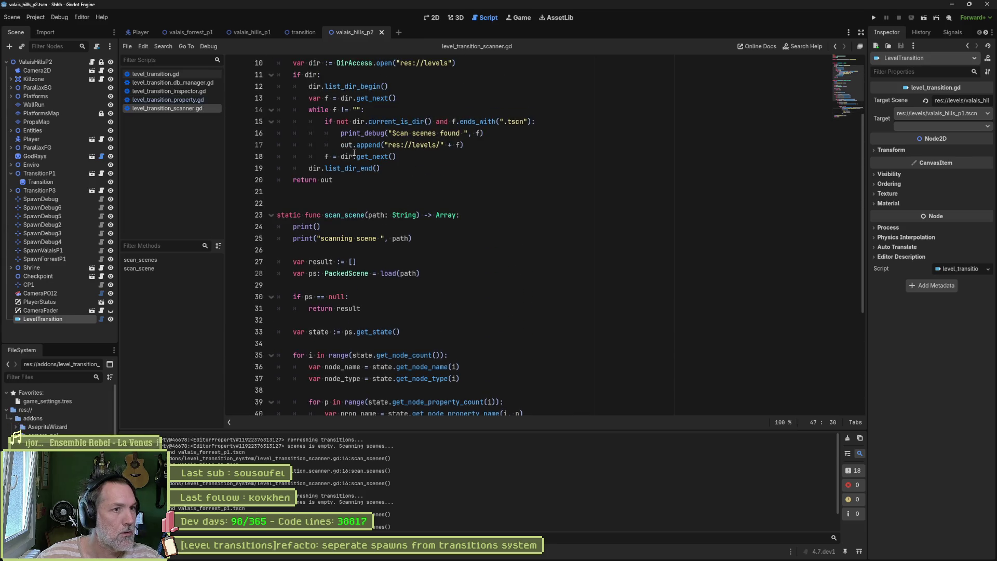
click(371, 134)
key(BackSpace)
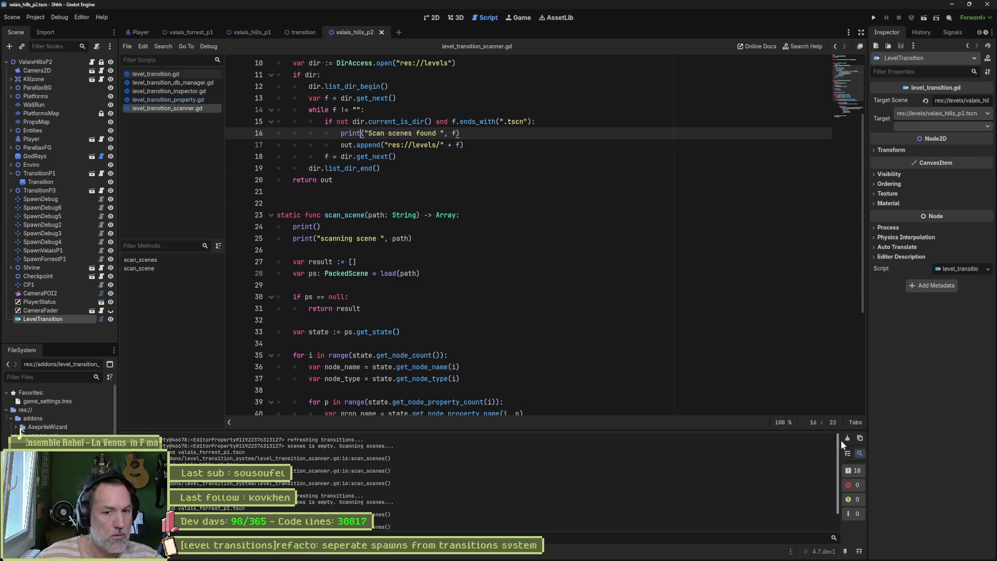
click(849, 438)
click(42, 310)
click(49, 317)
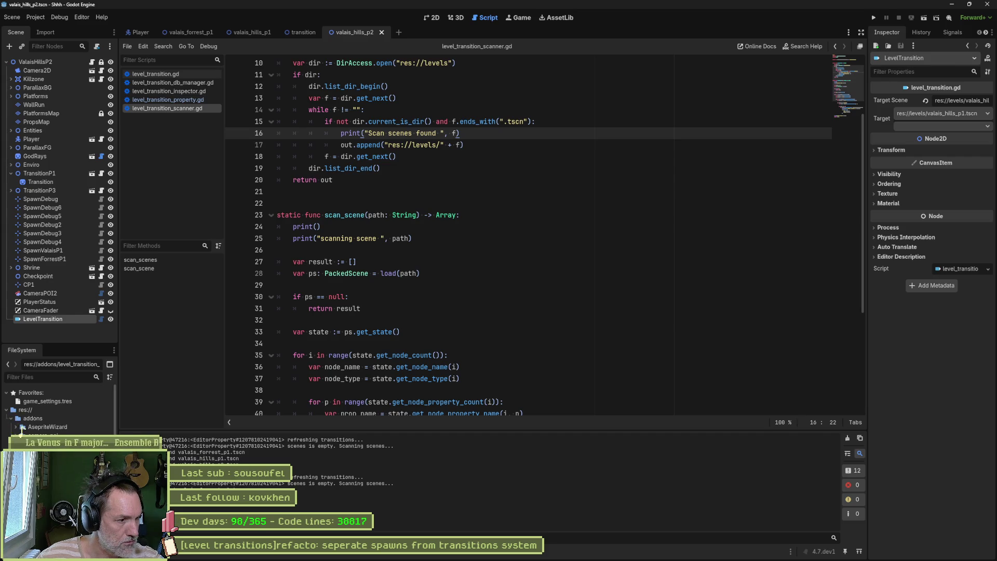
Open level_transition_property.gd from the script list
scroll(484, 334, down, 5)
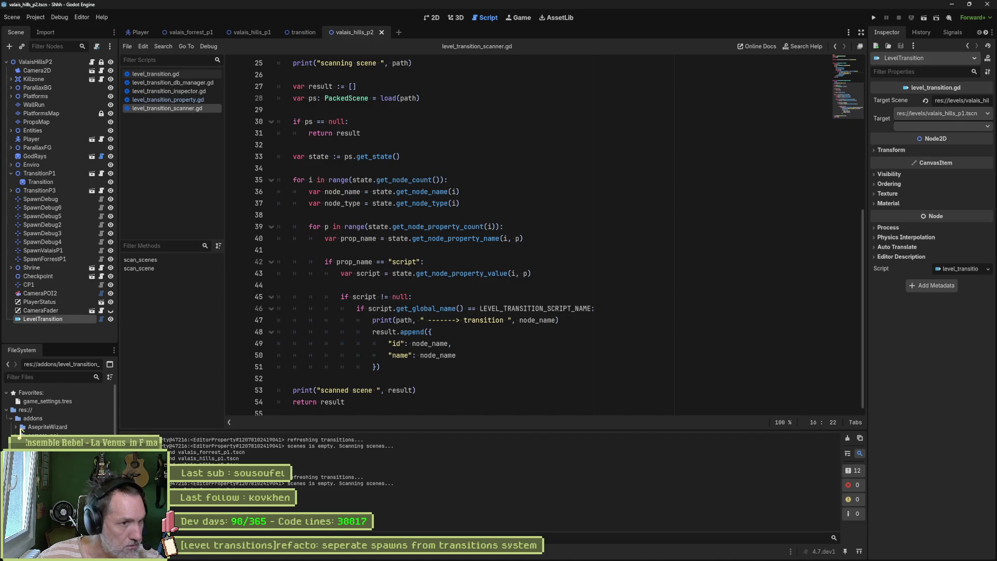
scroll(413, 281, up, 4)
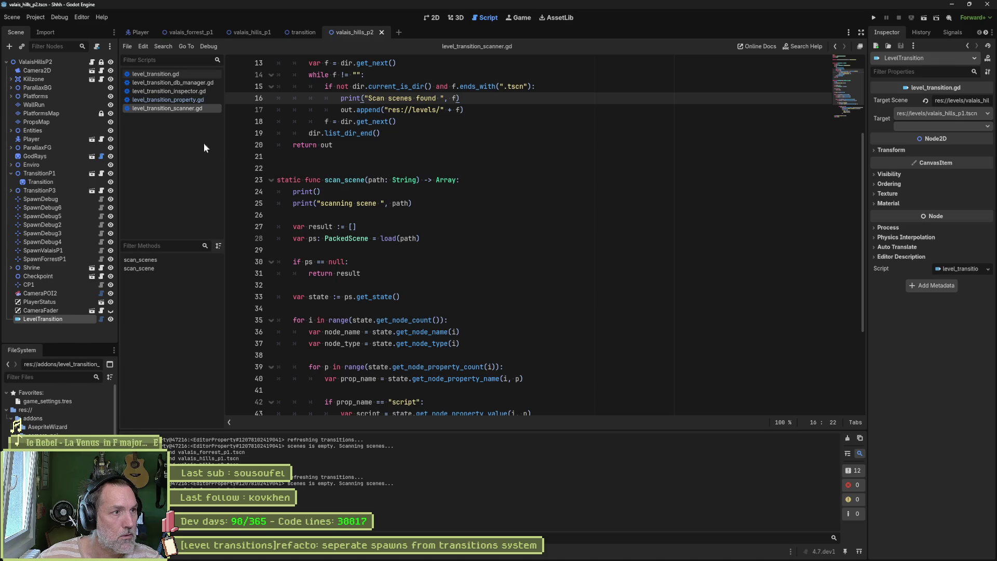
click(168, 99)
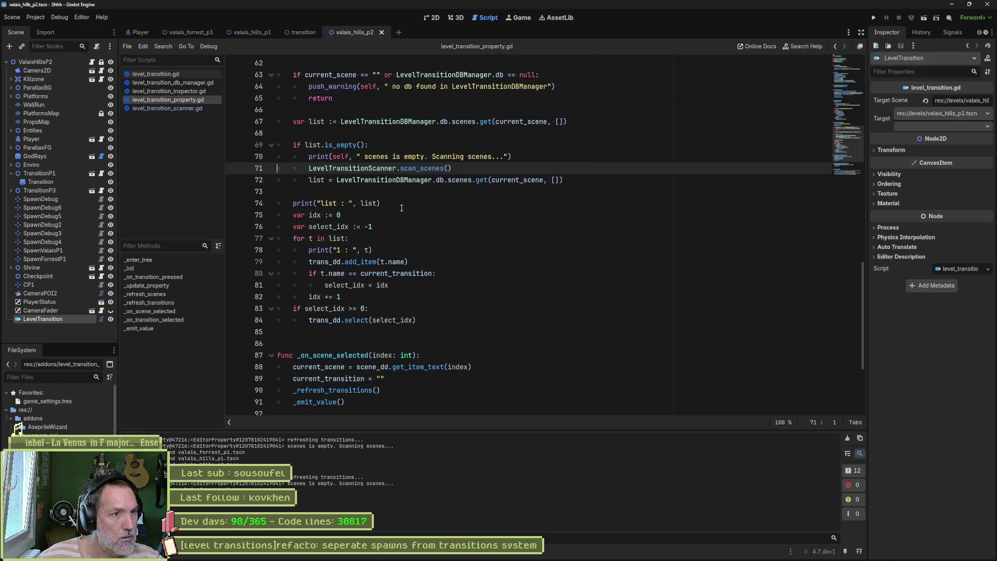
Select the list print on line 74 and current_scene on line 72 to inspect them
drag(384, 203, 293, 203)
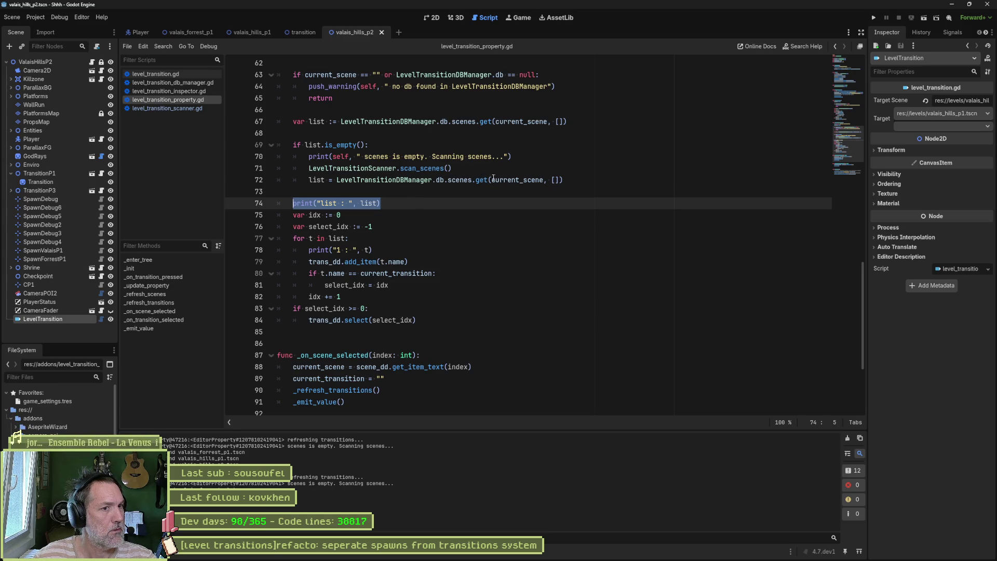
mouse_move(504, 179)
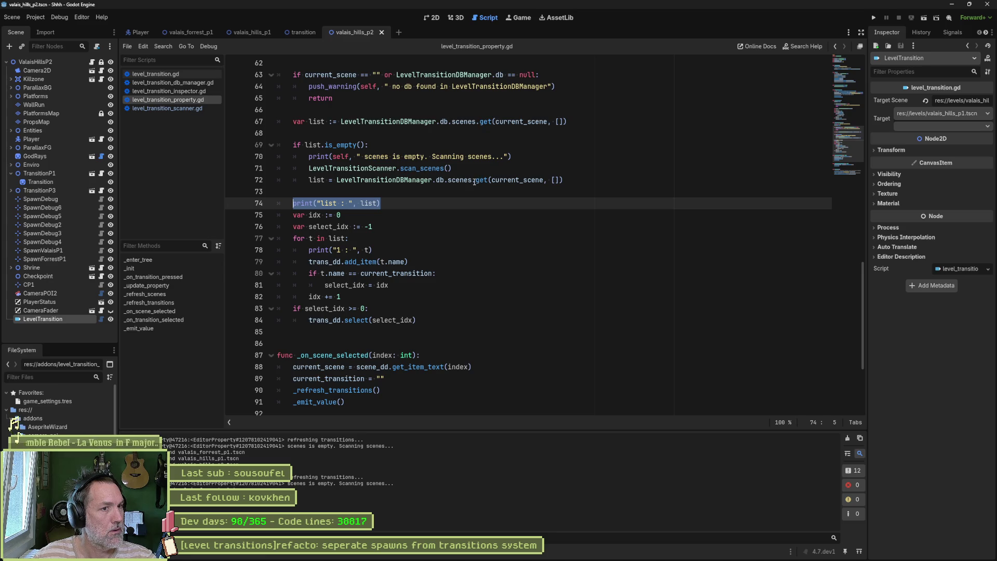
mouse_move(461, 179)
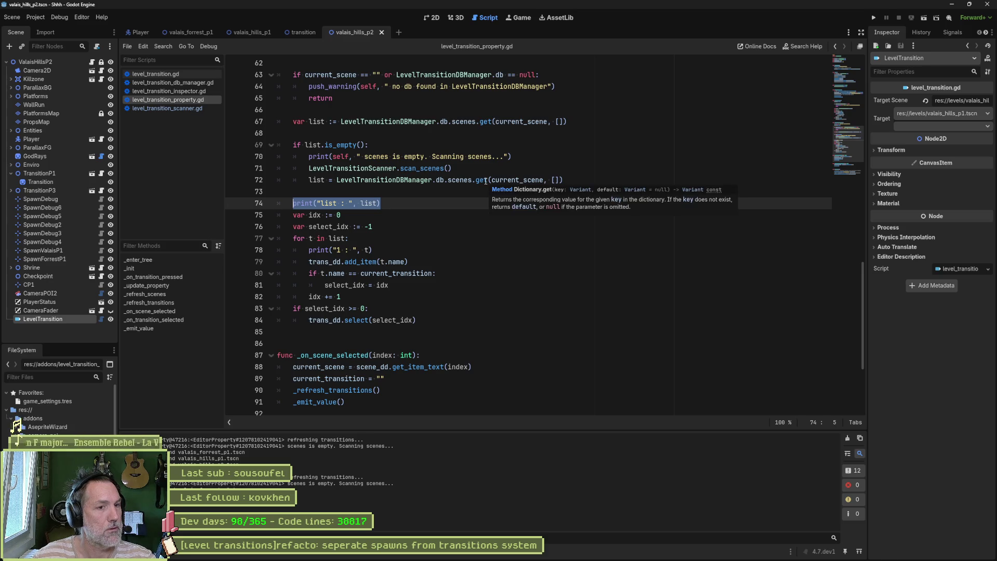
click(505, 182)
double_click(505, 182)
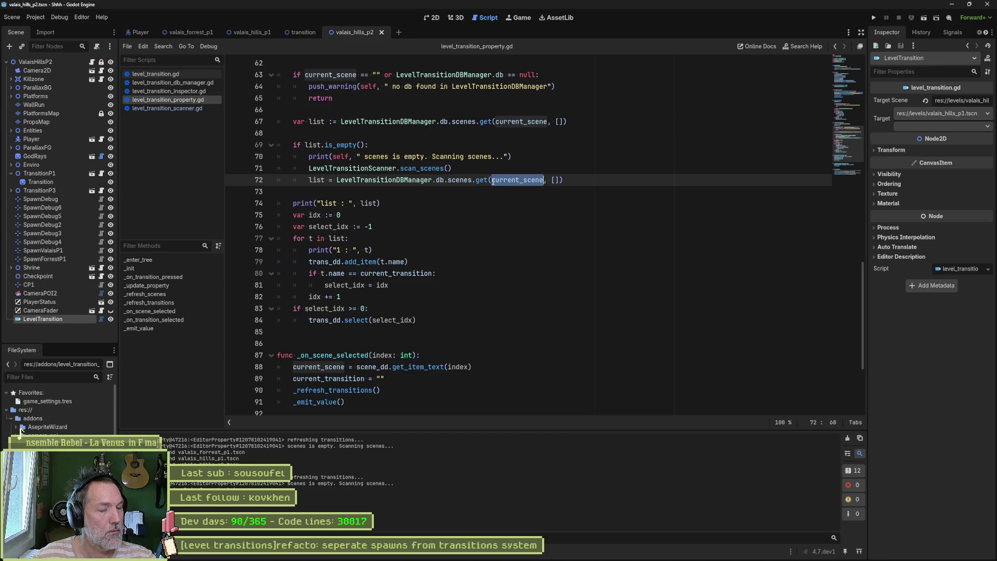
Duplicate the 'scenes is empty. Scanning scenes...' print onto a new line after scan_scenes()
click(504, 156)
key(shift+Home)
key(ctrl+c)
click(492, 170)
key(Return)
key(ctrl+v)
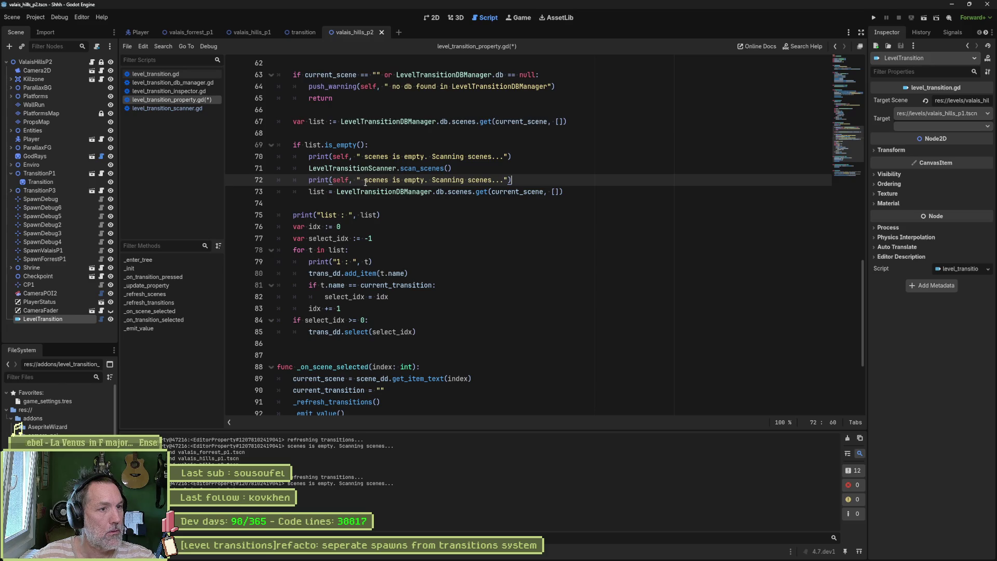
Rewrite the new print as print(self, " Looking for scene ", current_scene), fixing the typo
drag(365, 182, 492, 180)
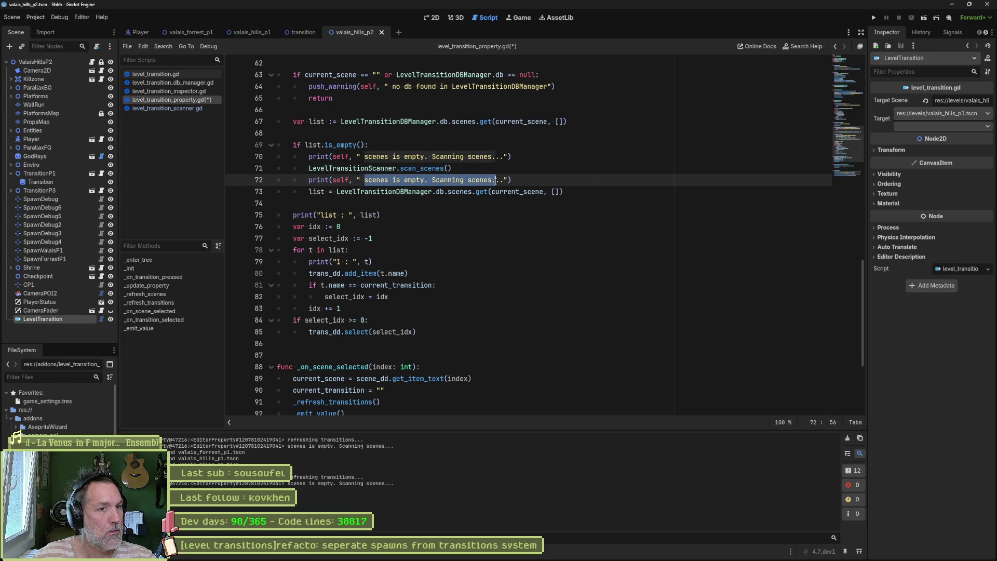
text(Looking for s)
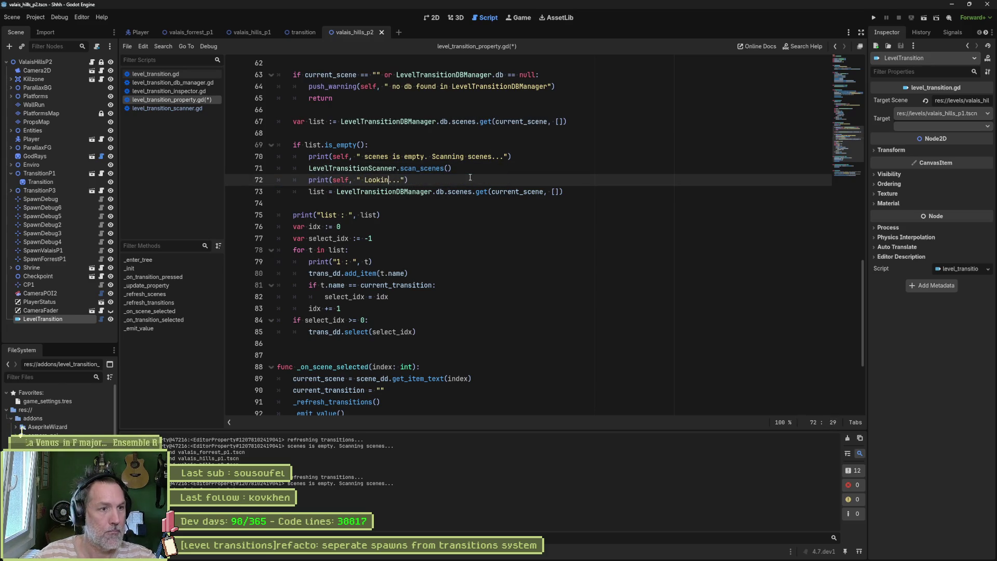
text(cene ")
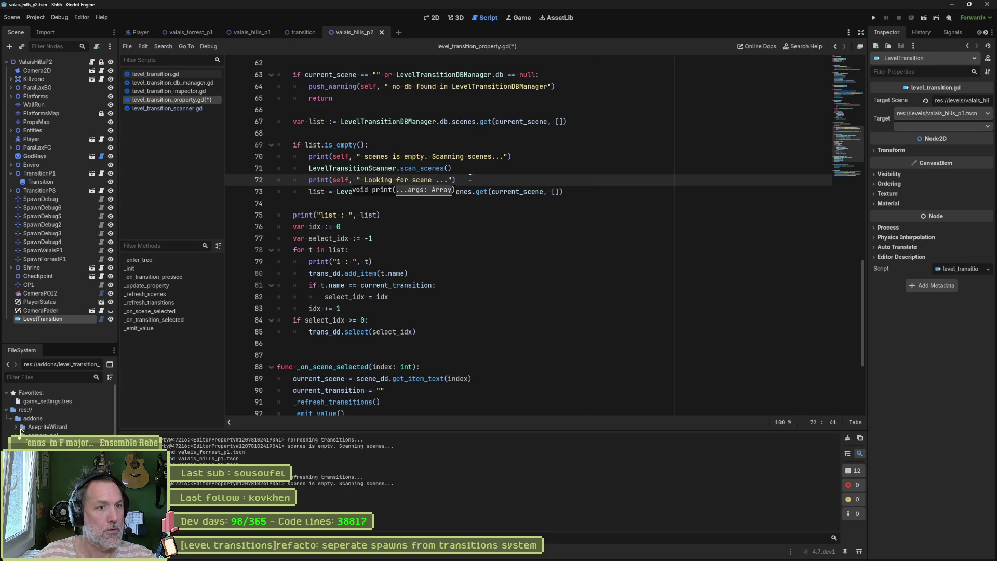
text(, current_scne)
text(e)
key(ctrl+s)
key(BackSpace)
key(BackSpace)
key(BackSpace)
text(ene)
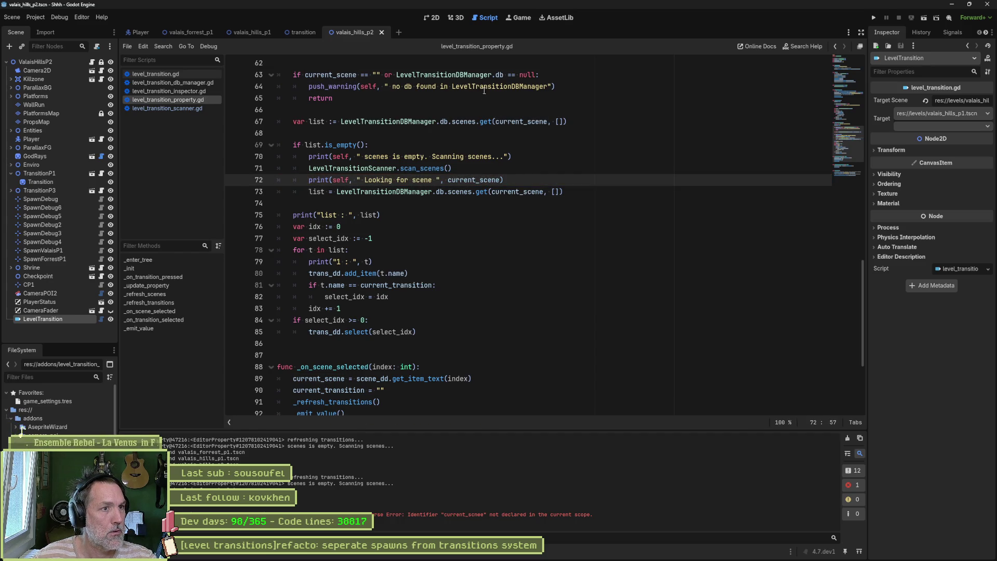
scroll(475, 161, up, 3)
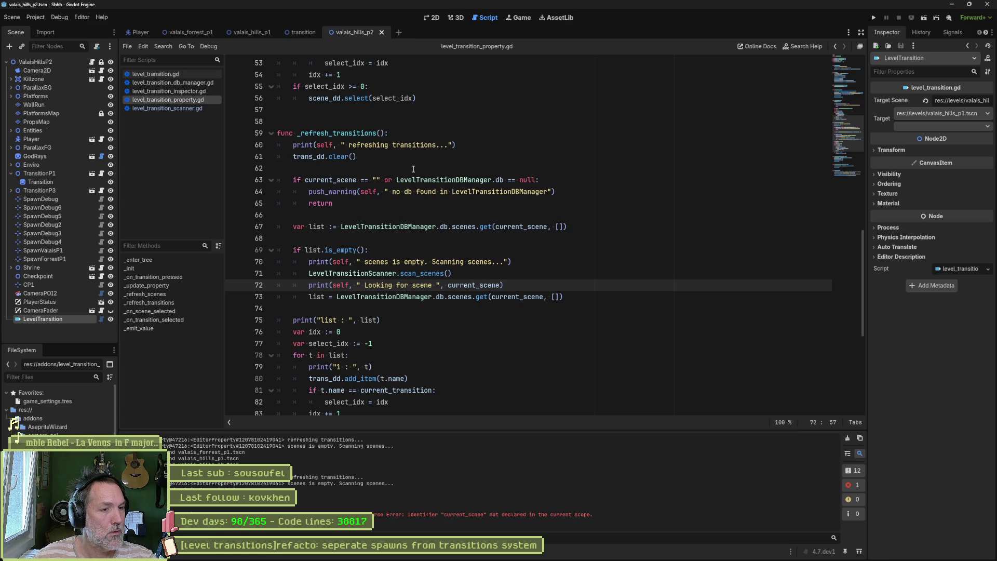
double_click(467, 284)
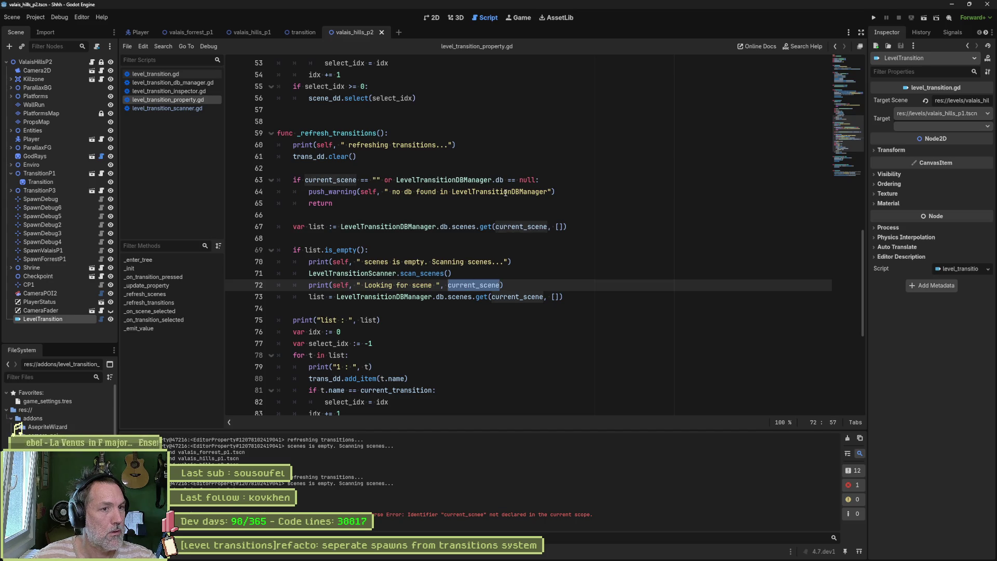
scroll(518, 206, up, 5)
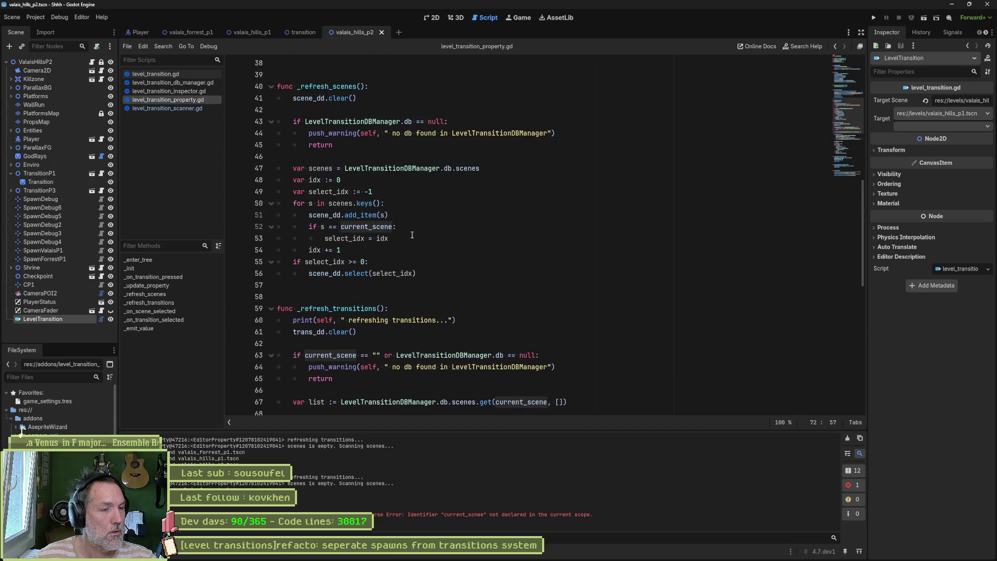
scroll(412, 235, up, 1)
scroll(413, 236, up, 5)
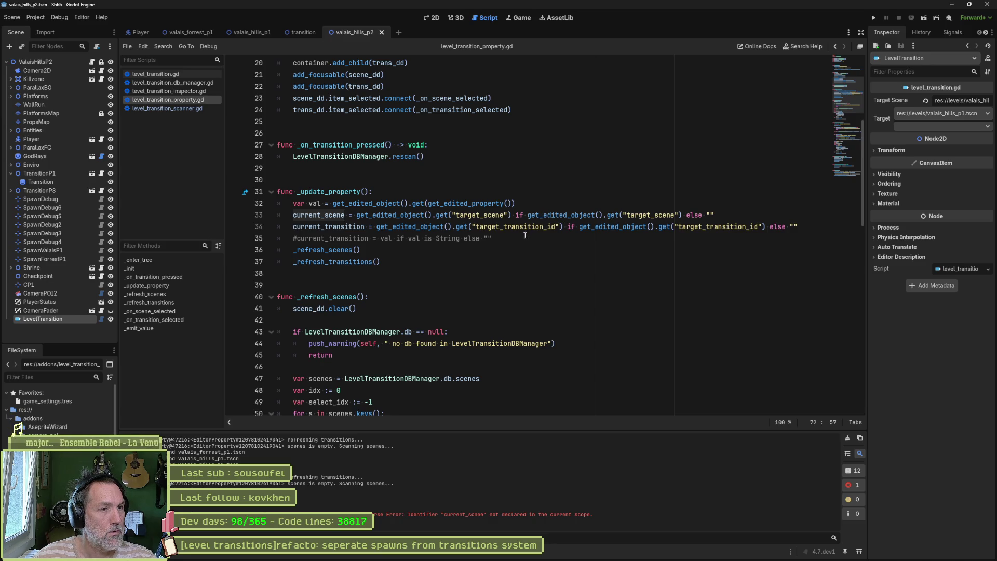
scroll(376, 217, down, 1)
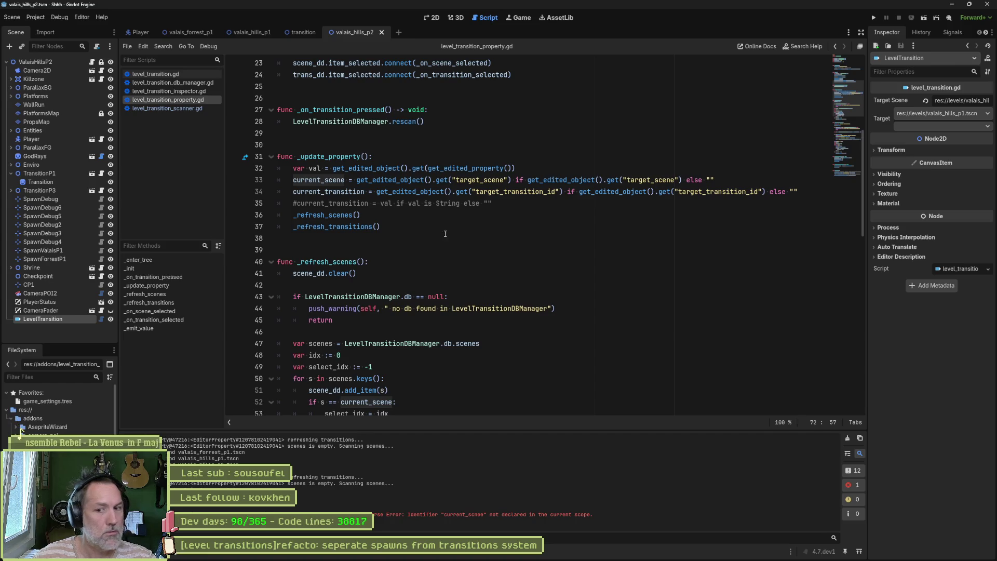
scroll(605, 248, down, 5)
scroll(604, 248, down, 5)
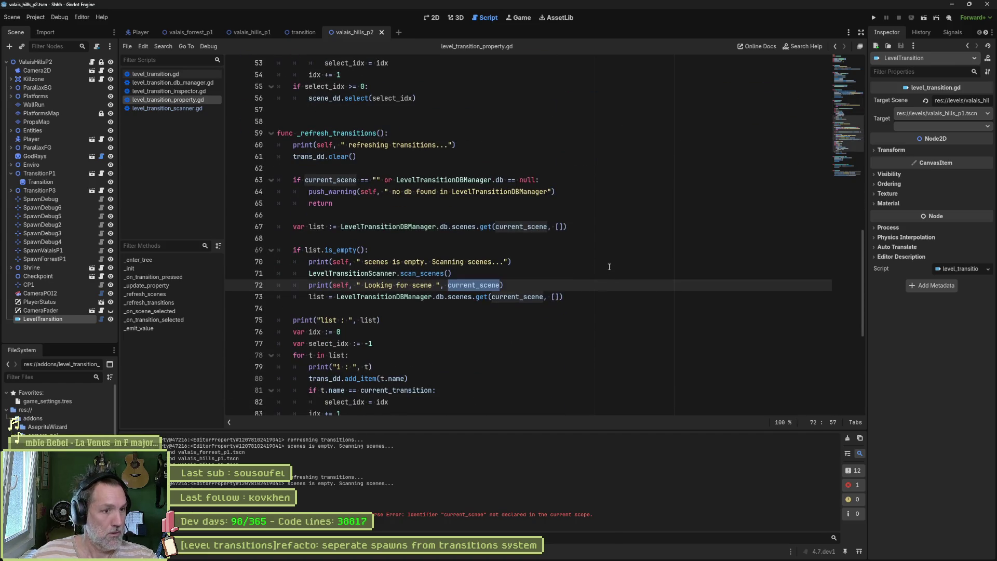
click(597, 262)
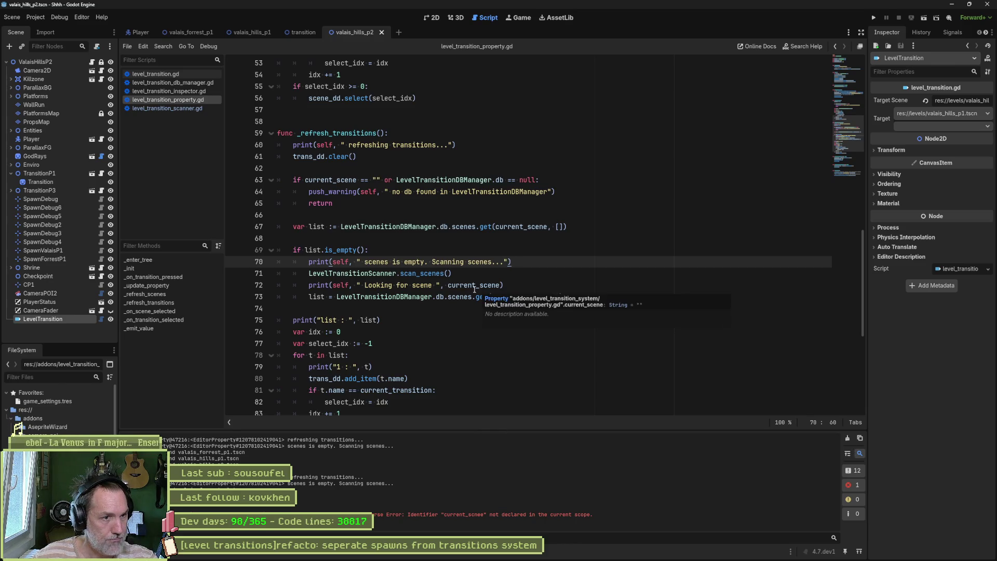
mouse_move(466, 291)
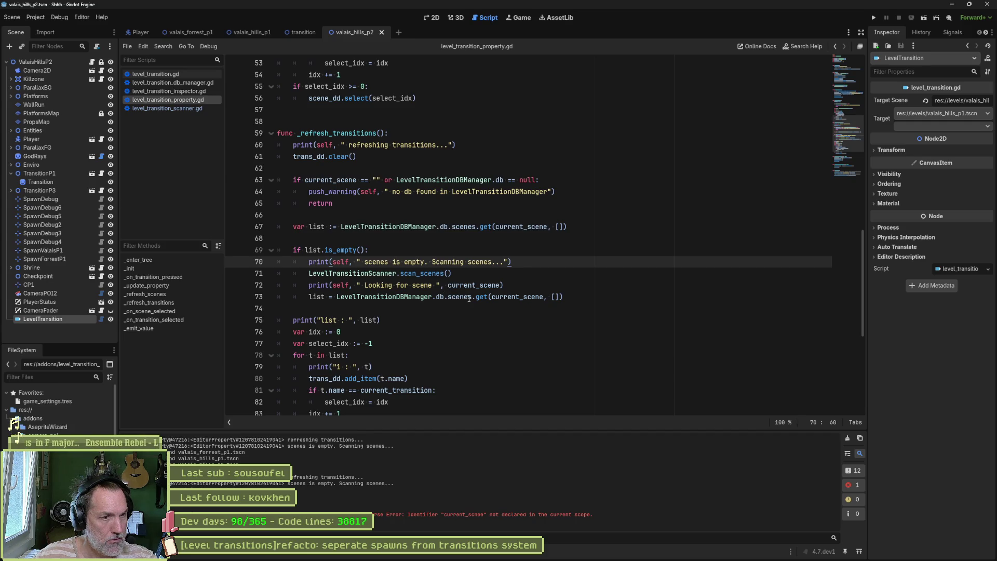
drag(471, 299, 336, 297)
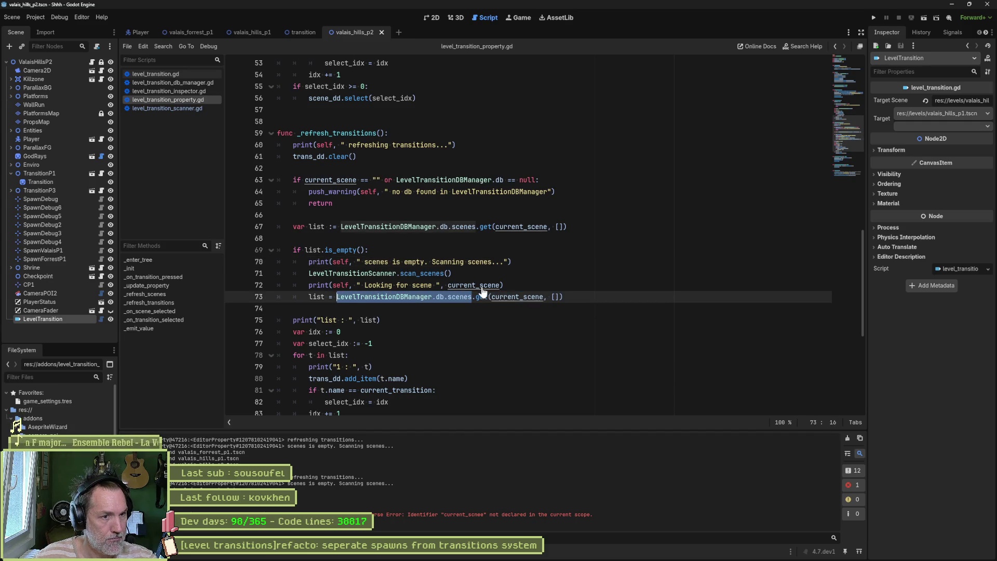
click(507, 287)
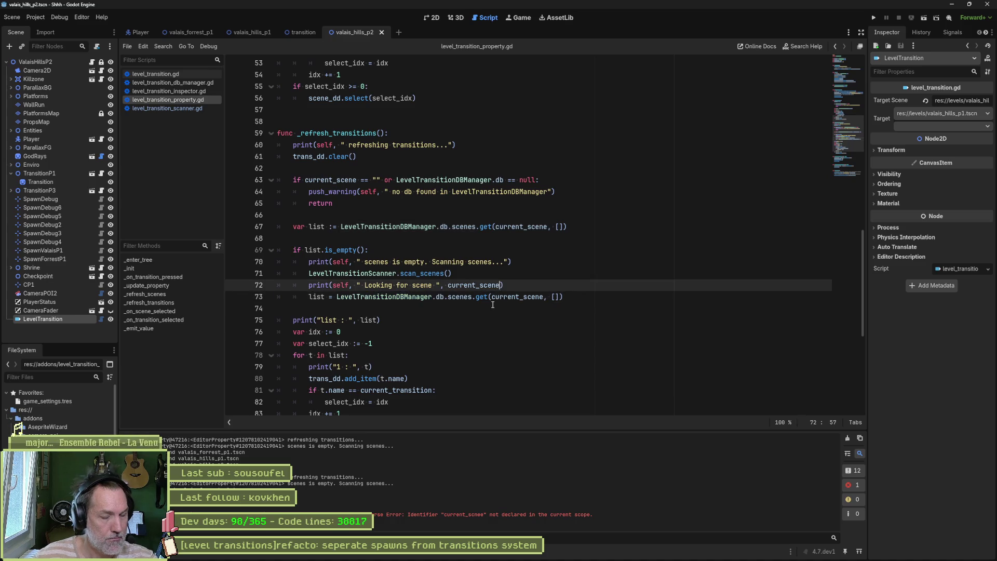
Append " in " and LevelTransitionDBManager.db.scenes to the Looking for scene print and save
text(, " in ")
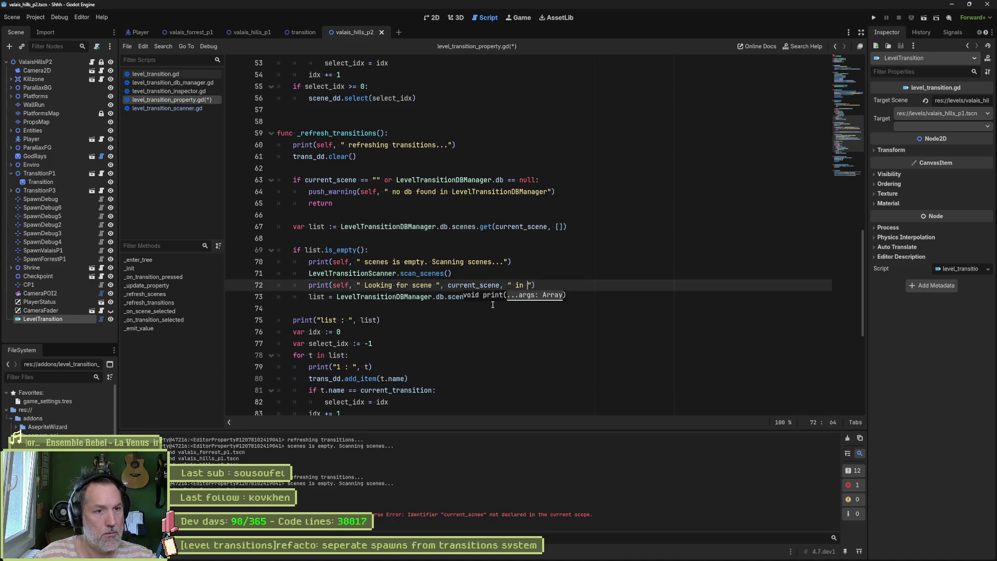
text(,)
key(ctrl+v)
key(ctrl+s)
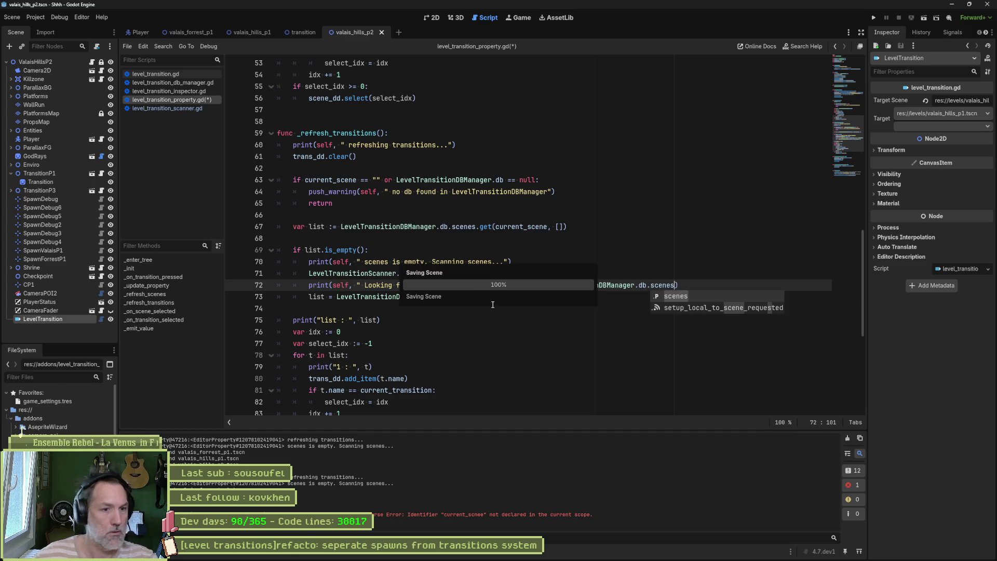
Clear the output log, rerun the LevelTransition scan, and select current_scene and _refresh_transitions
click(847, 439)
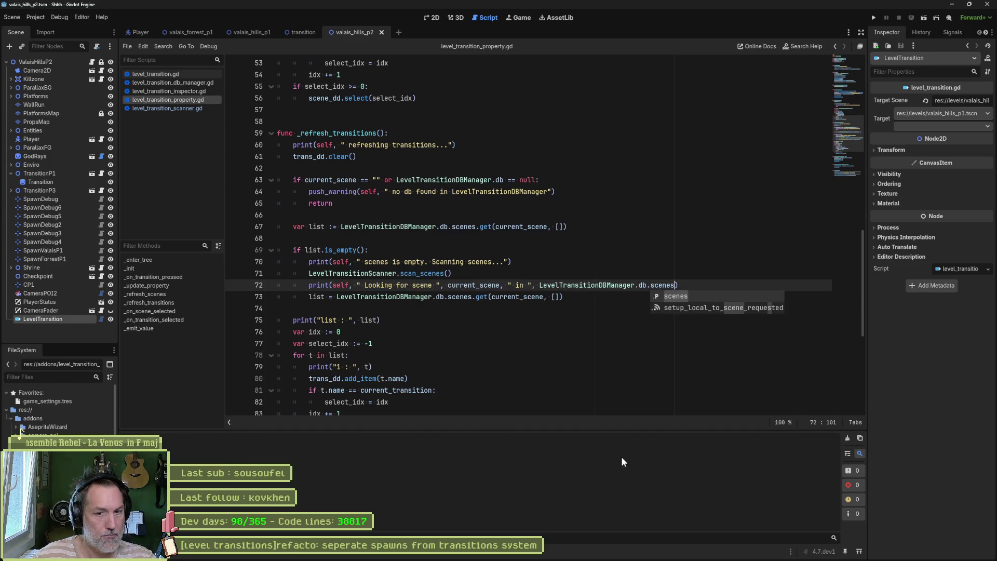
click(63, 319)
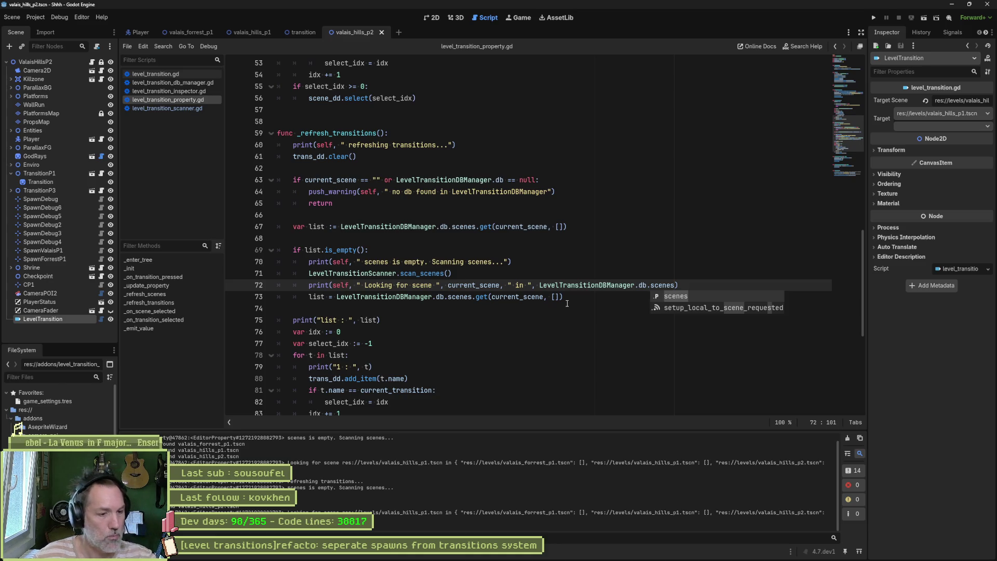
double_click(474, 285)
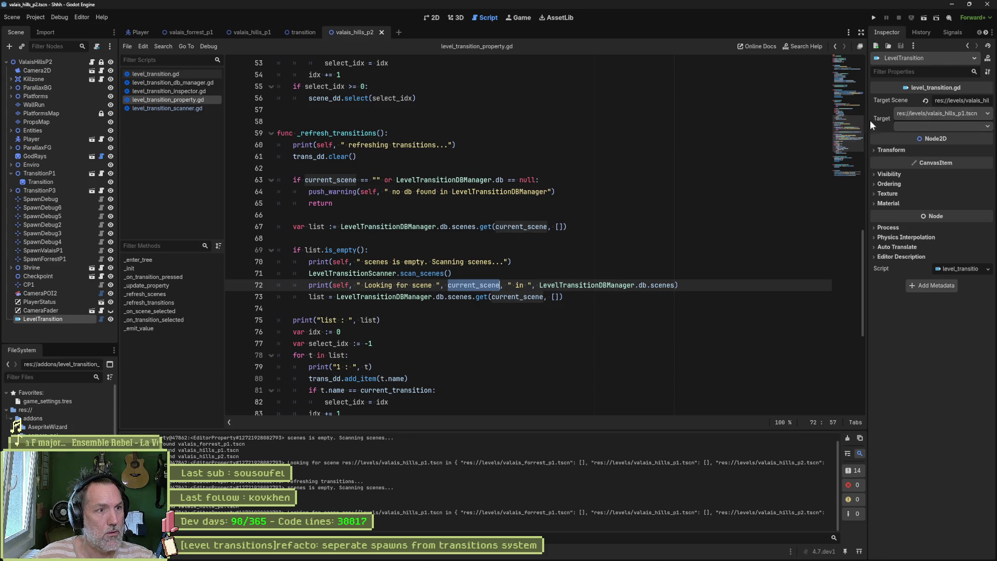
double_click(361, 133)
Search the project for _refresh_transitions and jump to its call in _update_property
key(ctrl+shift+f)
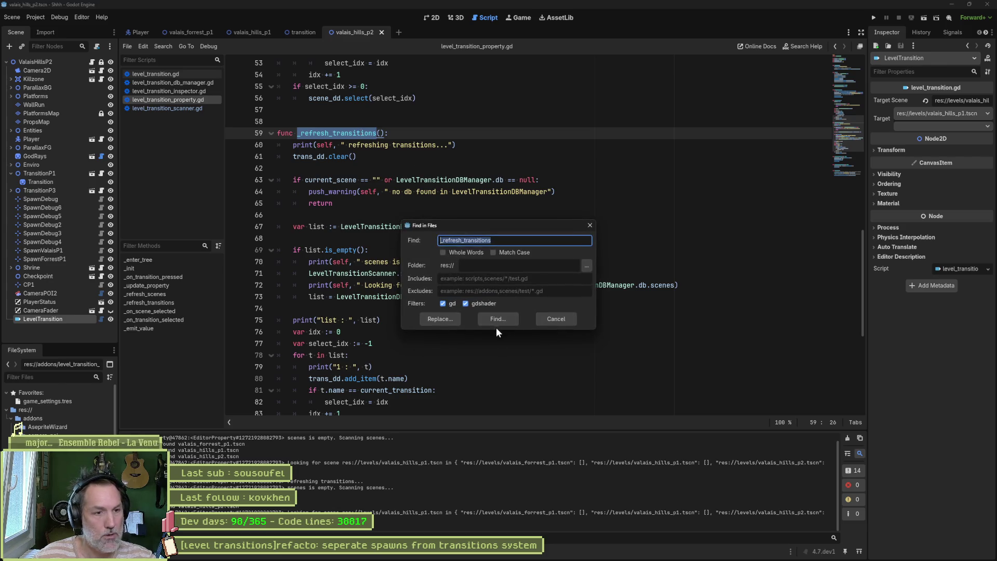
key(Return)
click(244, 447)
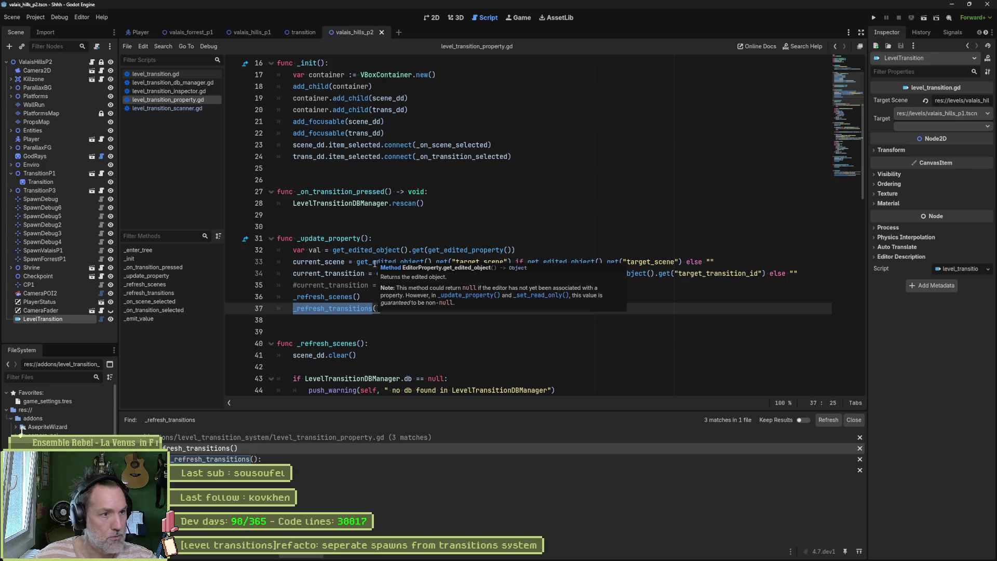
mouse_move(349, 238)
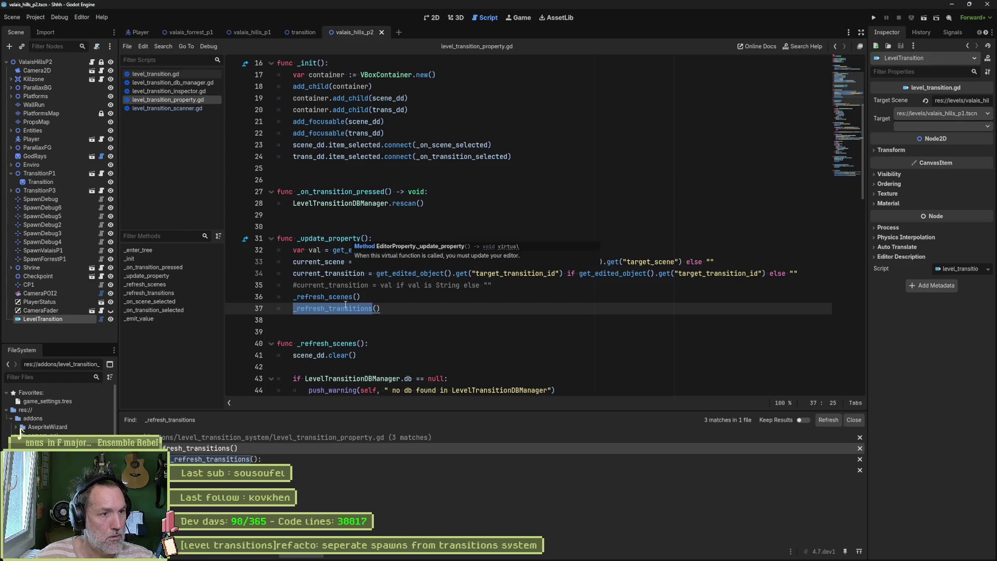
Add print(self, " updating property called...") atop _update_property, save, clear the log, and rerun
click(409, 238)
key(Return)
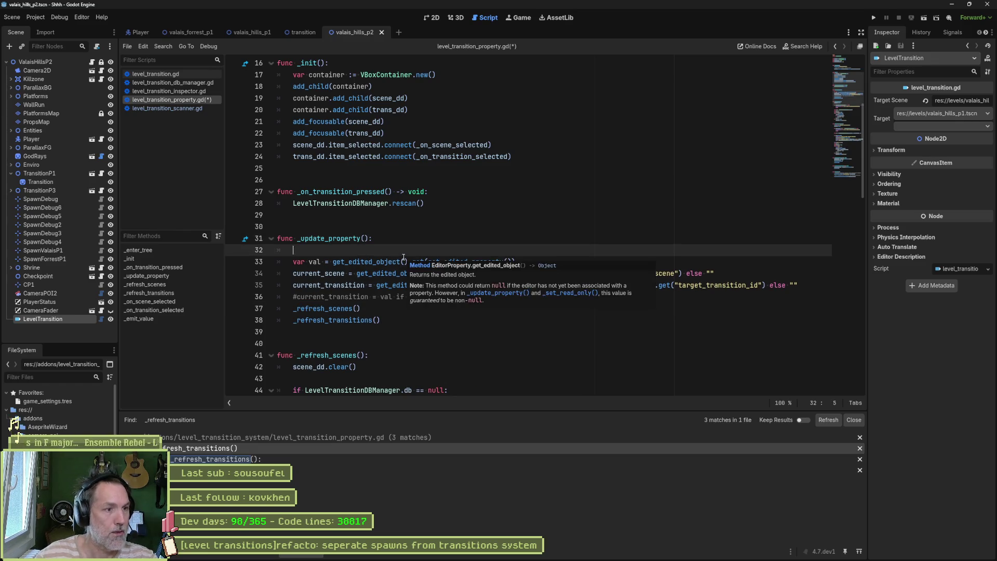
text(print())
text(self, " updating)
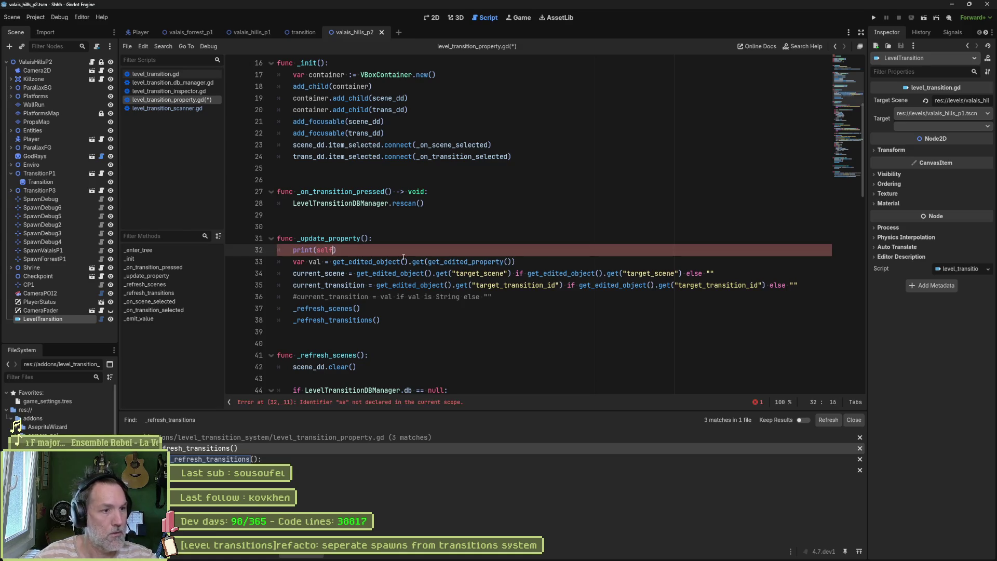
text( propert)
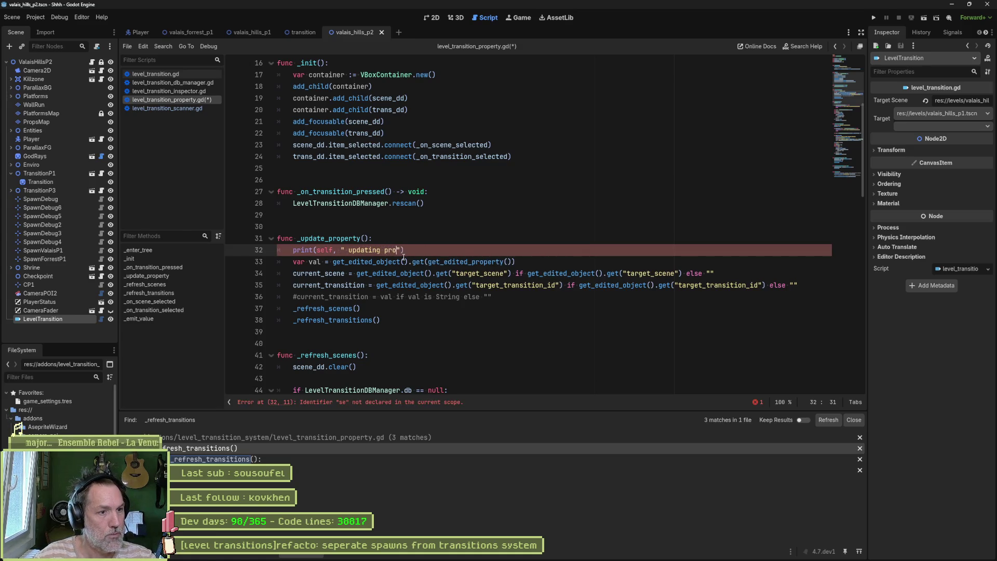
text(alled...)
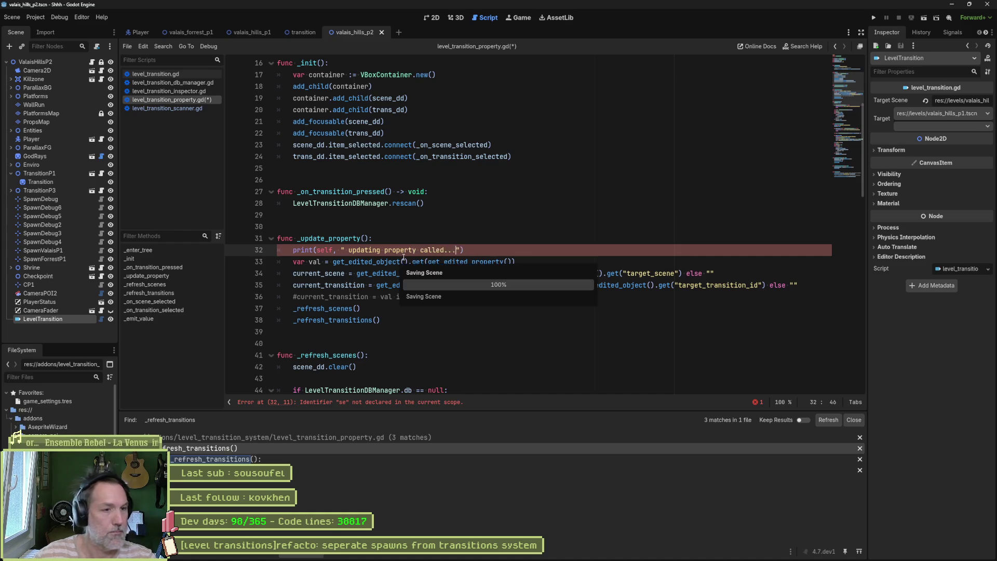
key(ctrl+s)
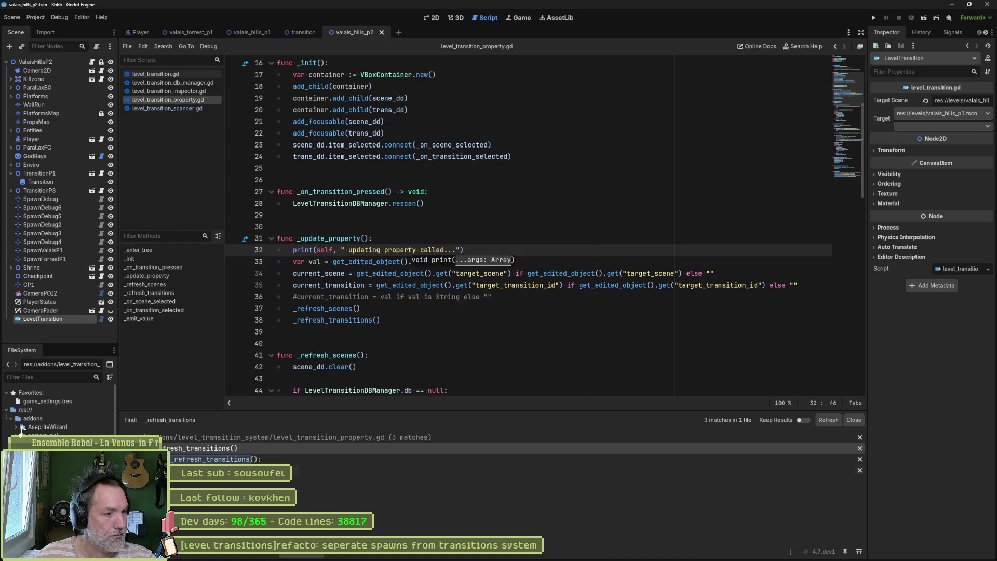
key(ctrl+alt+k)
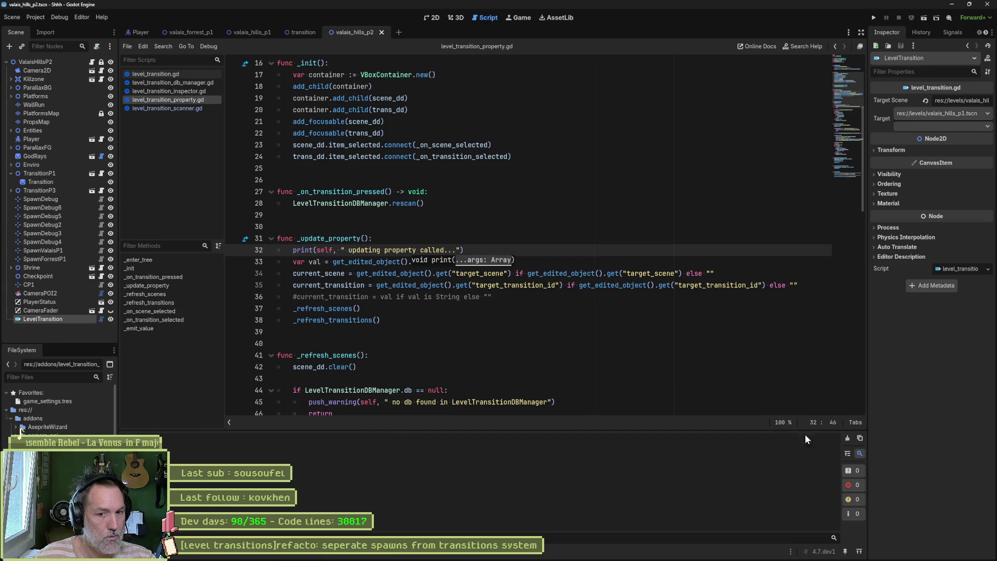
click(47, 317)
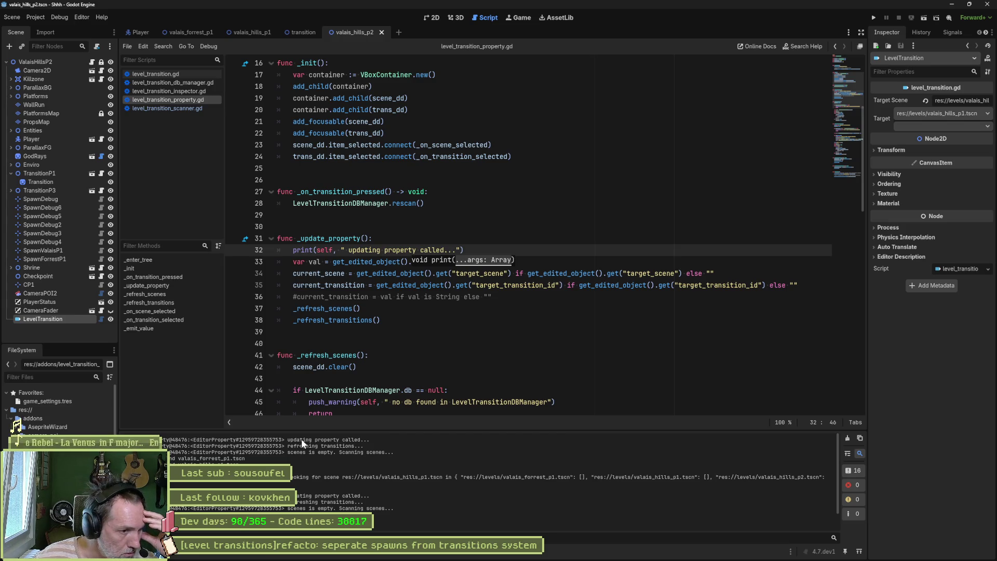
Inspect the 'updating property called...' log line, the line 34 target_scene lookup, and val on line 33
drag(370, 439, 287, 440)
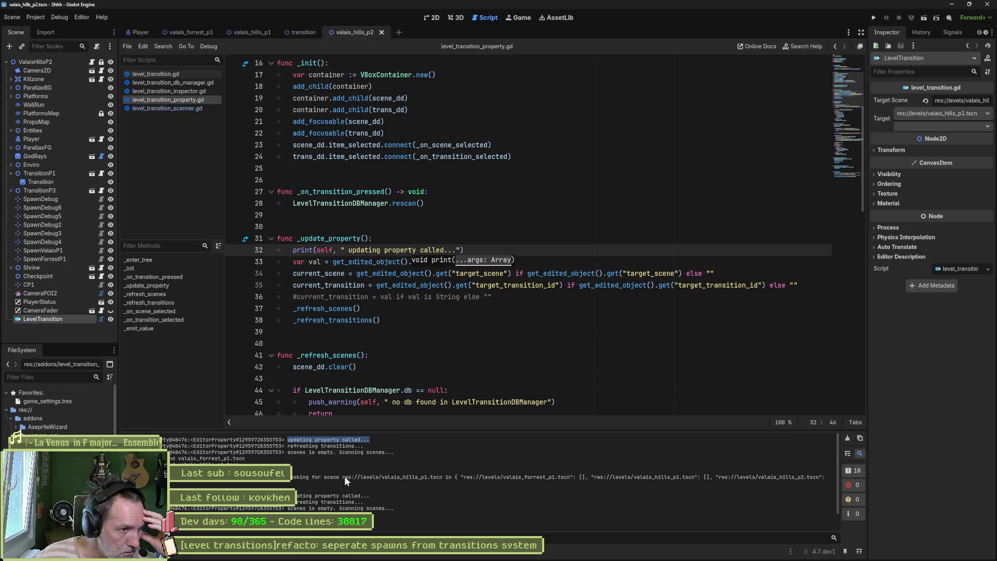
click(477, 286)
mouse_move(357, 273)
mouse_down()
mouse_move(530, 284)
mouse_move(513, 275)
mouse_up()
key(ctrl+c)
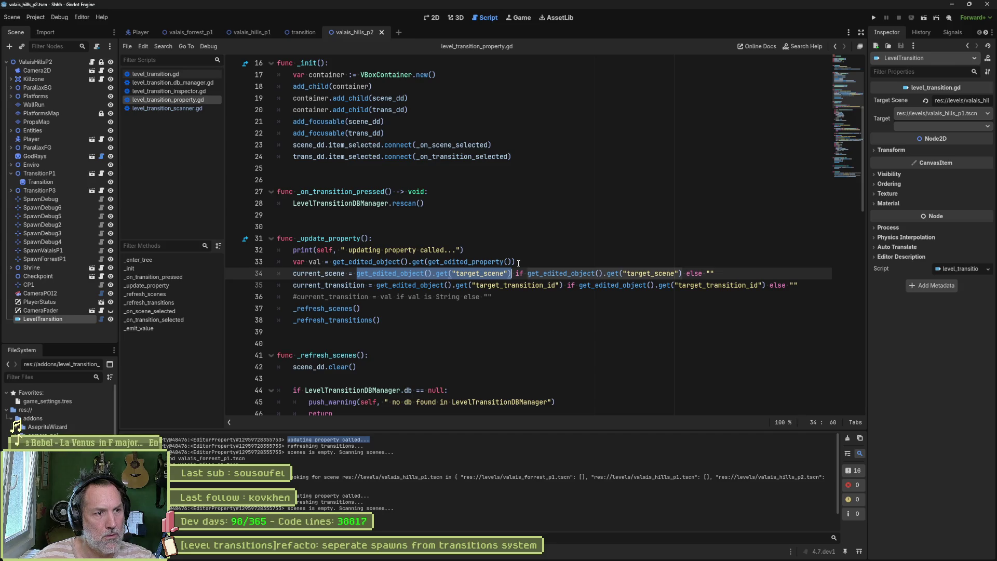
double_click(323, 262)
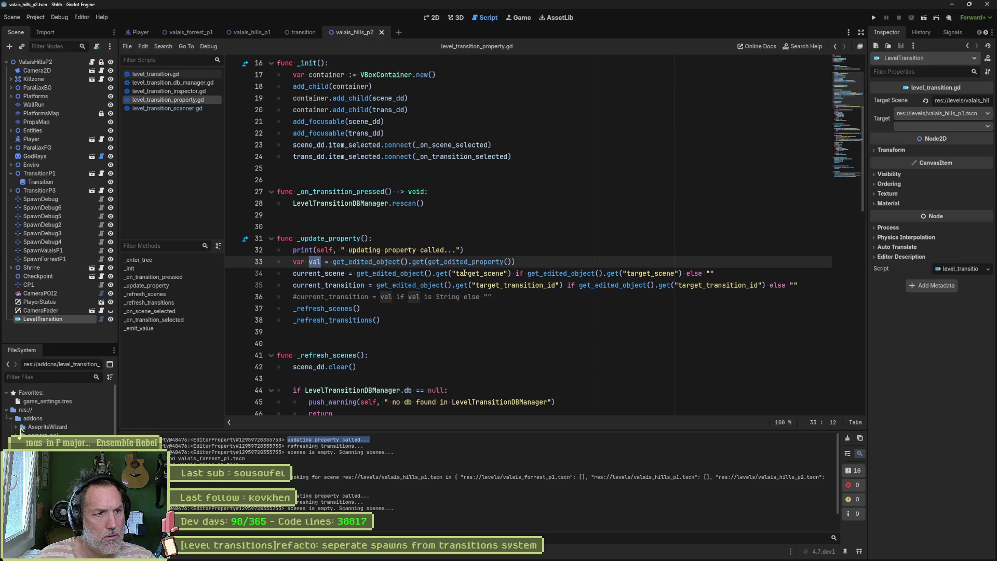
click(529, 258)
Add a print(self, " current selected scene ", target_scene) line below the val assignment
key(Return)
text(print(self, " )
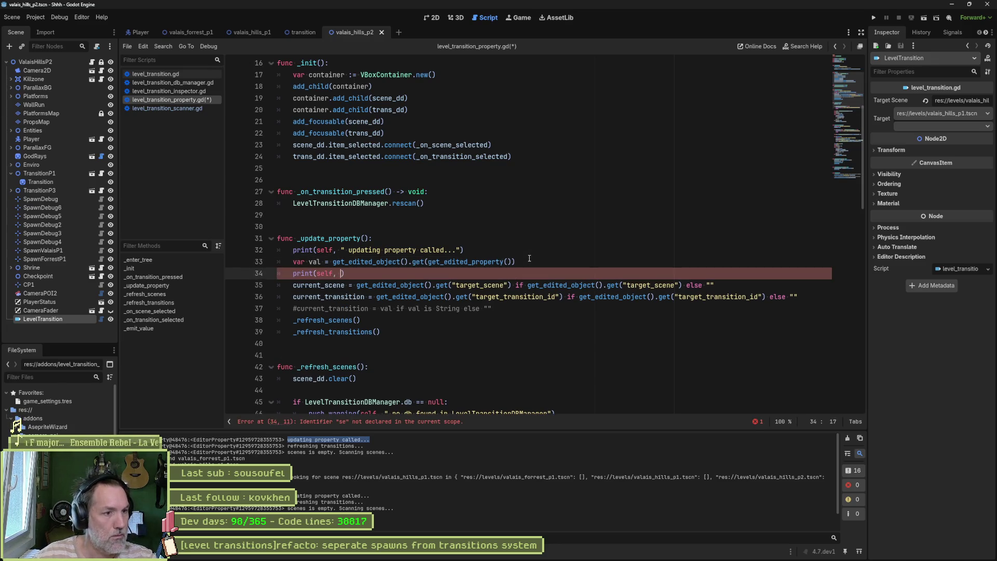
text(cu)
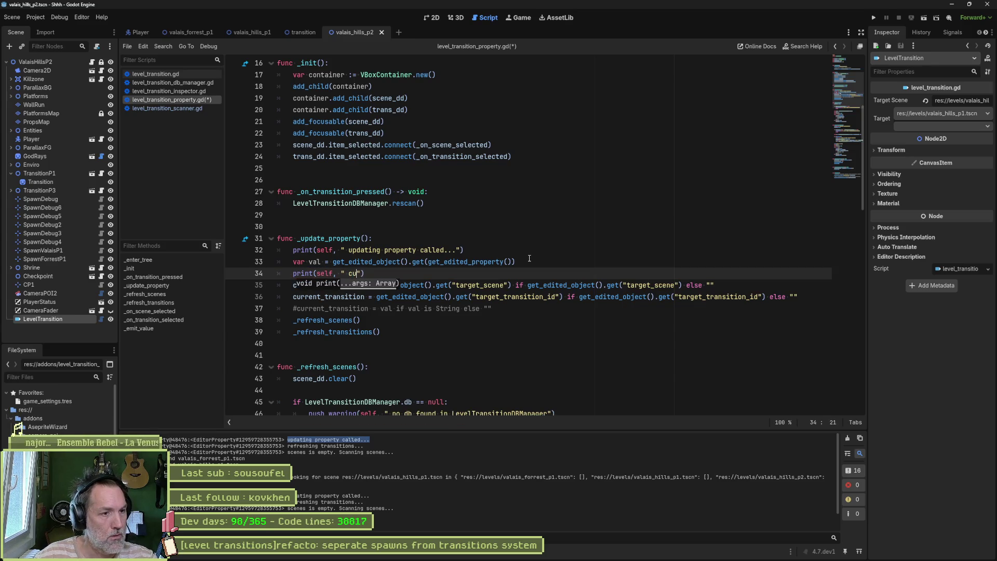
text(rrent scene in)
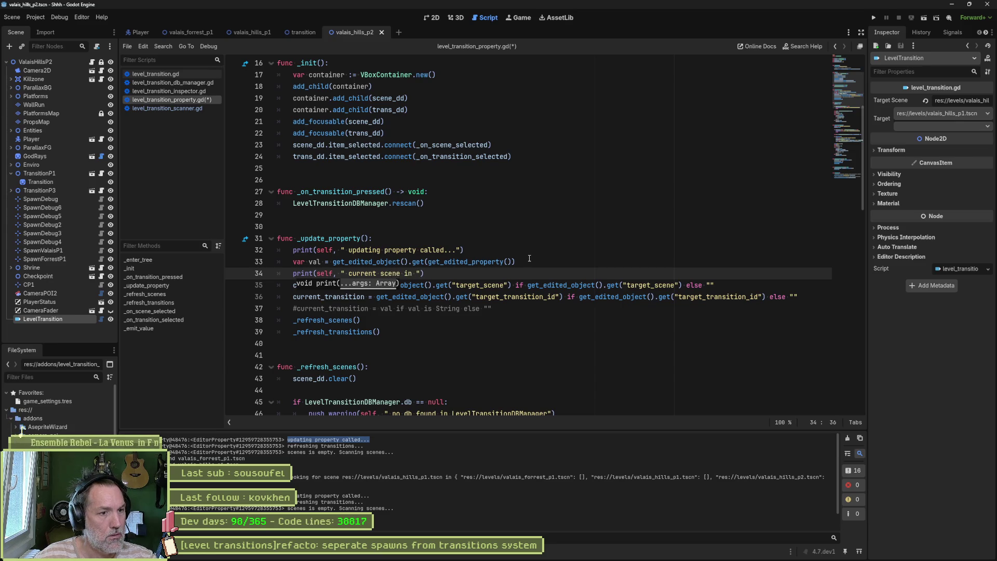
key(BackSpace)
key(BackSpace)
key(BackSpace)
text(selected scene)
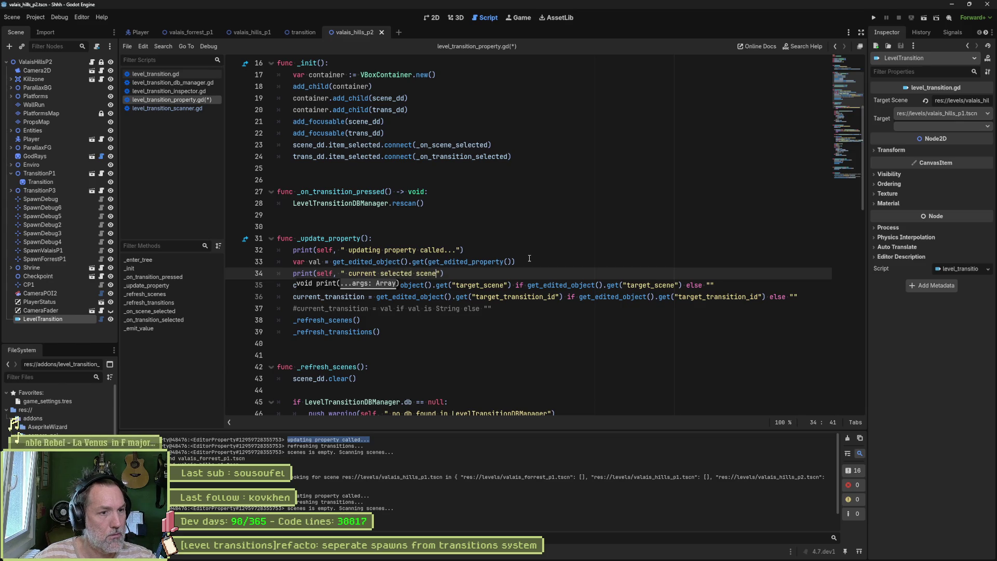
key(ctrl+v)
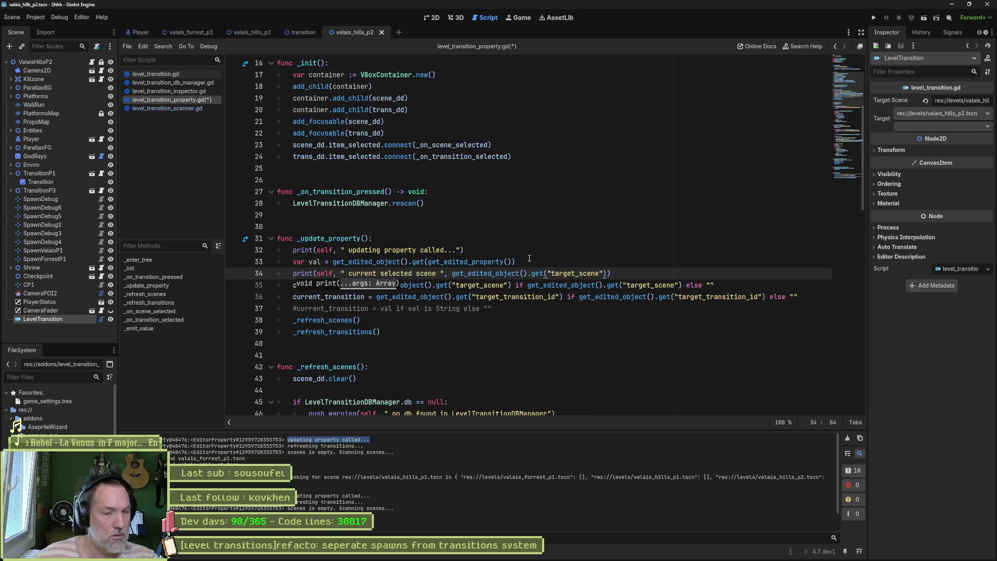
scroll(535, 264, up, 1)
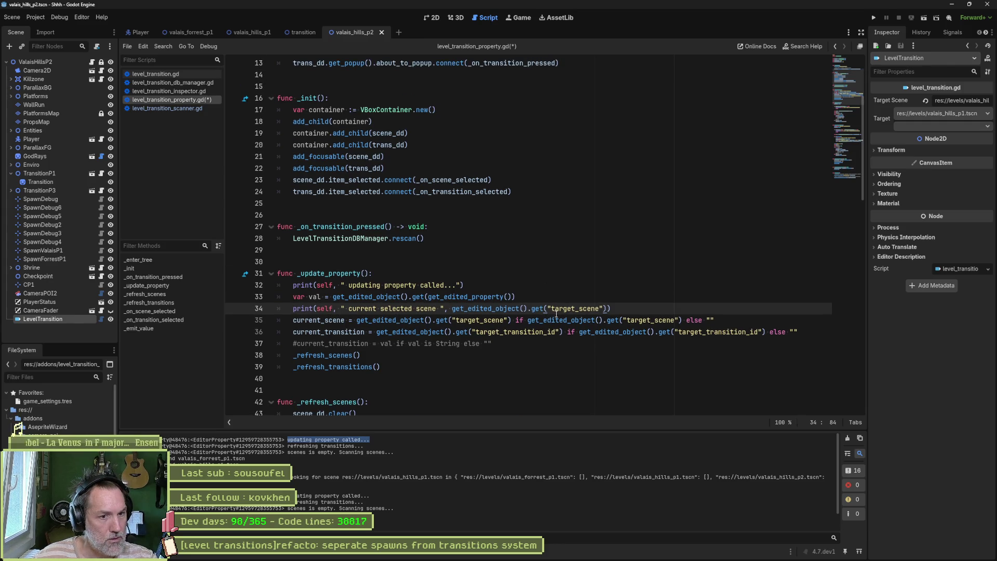
Save the script and re-select LevelTransition so the Output logs valais_hills_p1.tscn
key(ctrl+s)
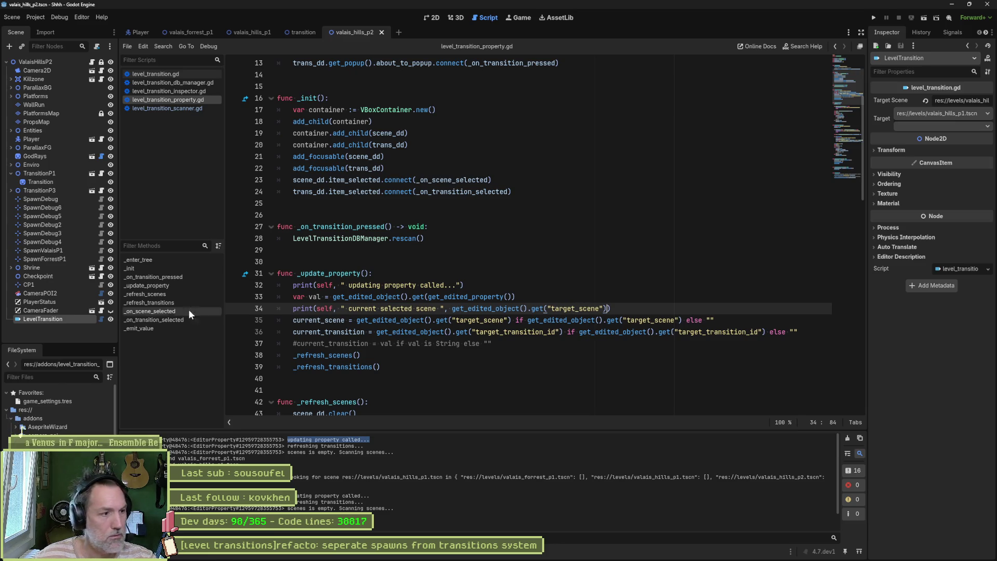
click(63, 309)
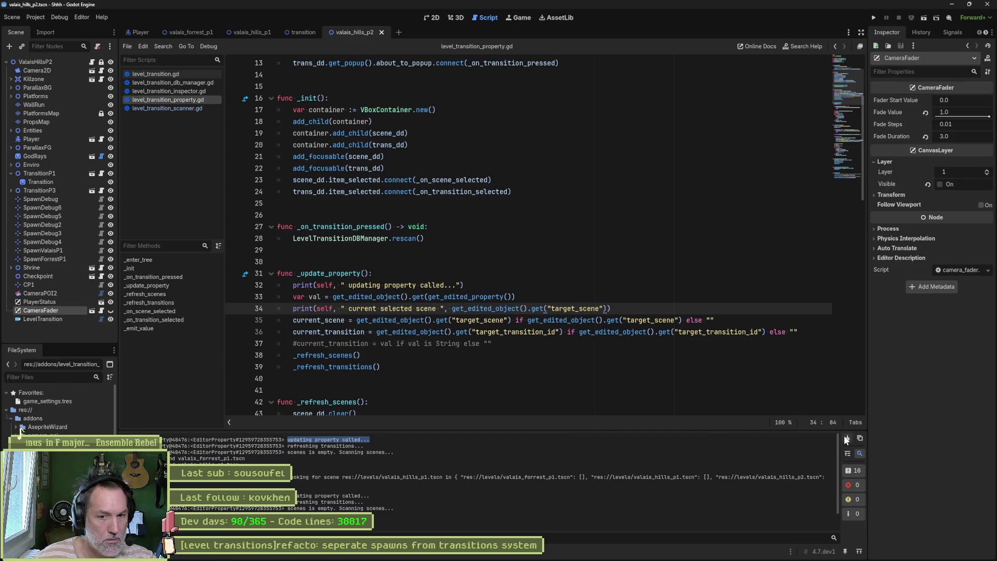
click(60, 321)
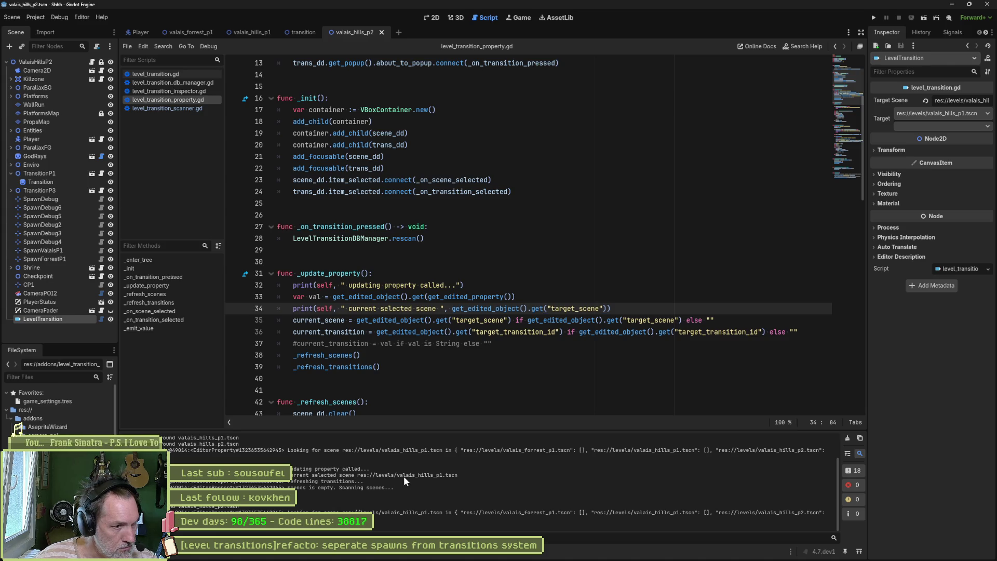
Duplicate the line-34 print statement just below the current_scene assignment
mouse_move(400, 475)
mouse_down()
mouse_move(457, 475)
mouse_move(440, 476)
mouse_up()
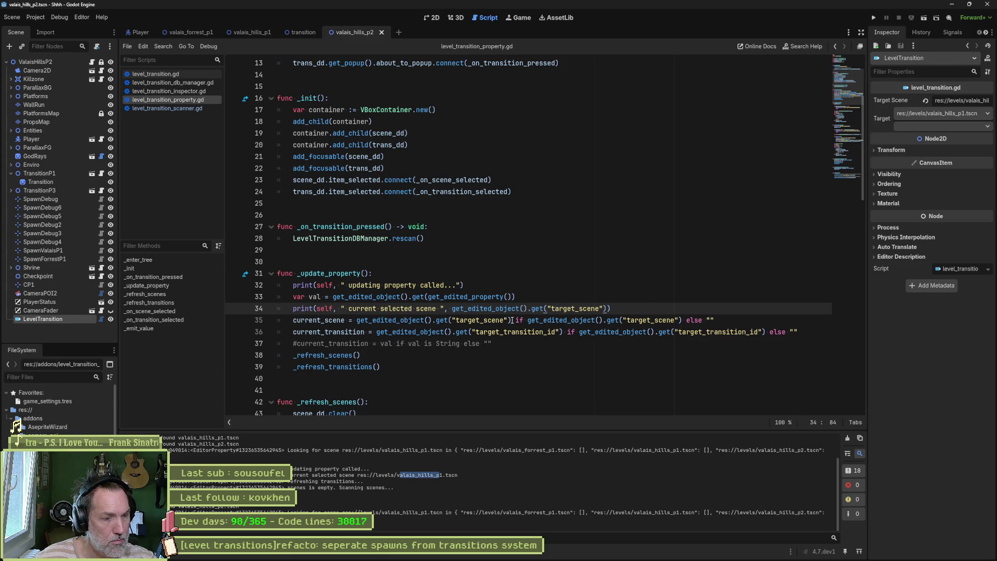
drag(511, 320, 356, 321)
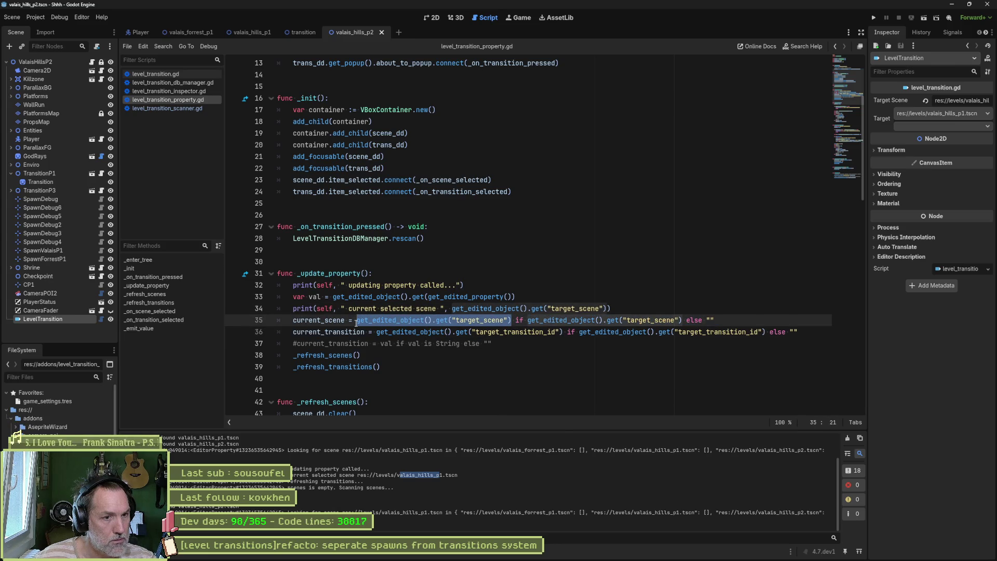
drag(650, 308, 648, 299)
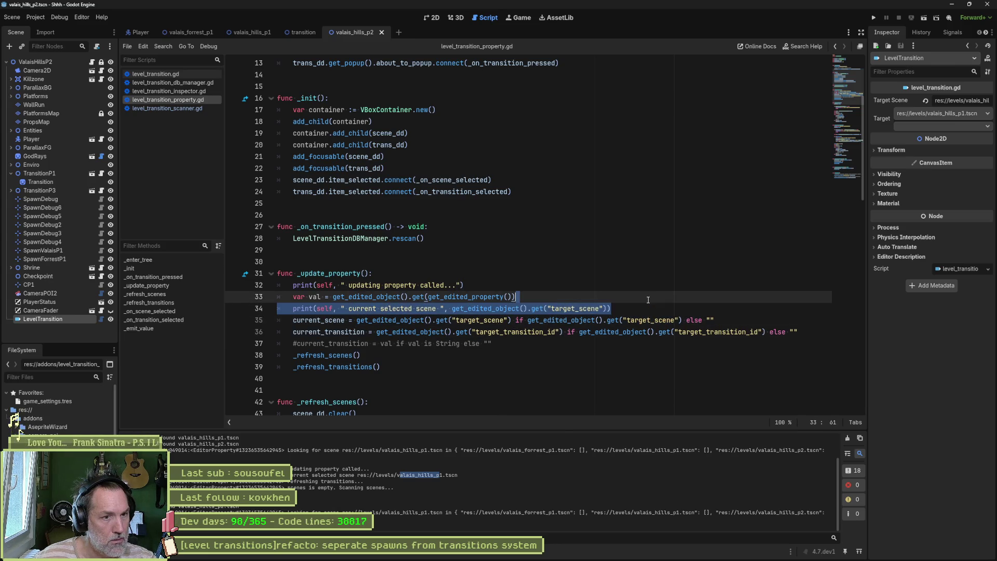
key(ctrl+c)
click(738, 316)
key(ctrl+v)
Change the copy to print(self, " current scene value ", current_scene)
double_click(322, 321)
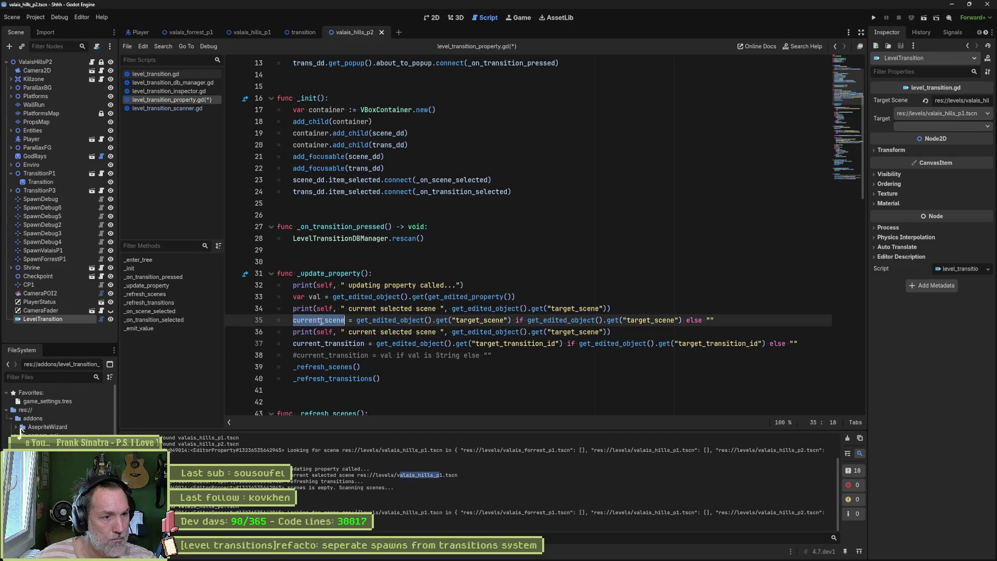
double_click(406, 331)
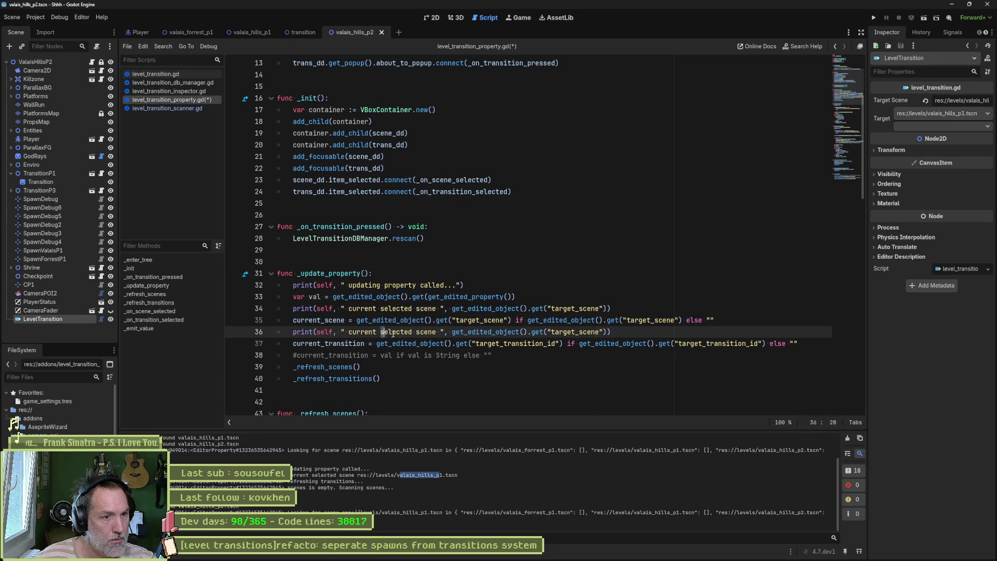
key(BackSpace)
key(BackSpace)
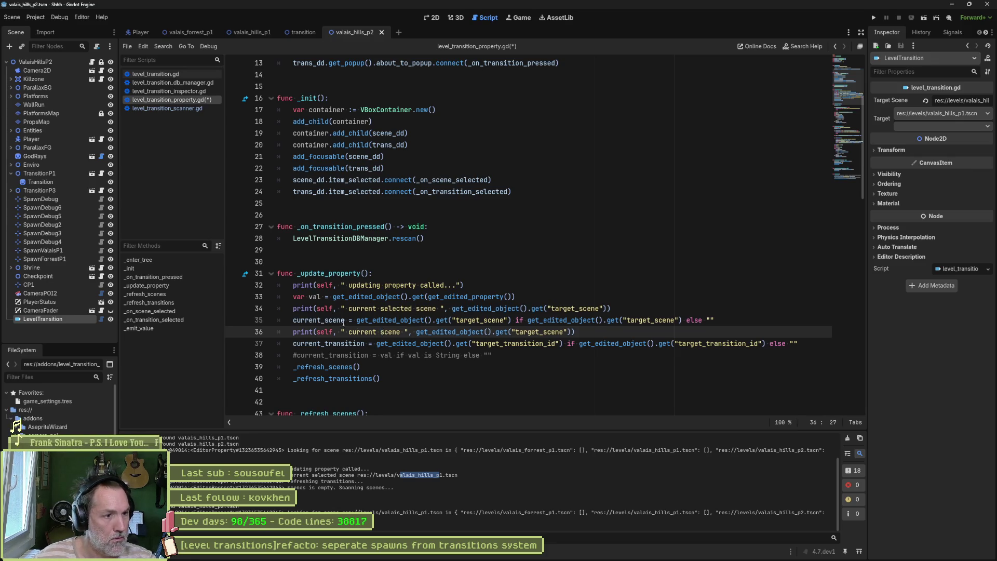
double_click(319, 321)
key(ctrl+c)
drag(417, 332, 573, 332)
key(ctrl+v)
click(403, 332)
text(value)
Save, clear the Output log, and re-select LevelTransition to rerun the property update
key(ctrl+s)
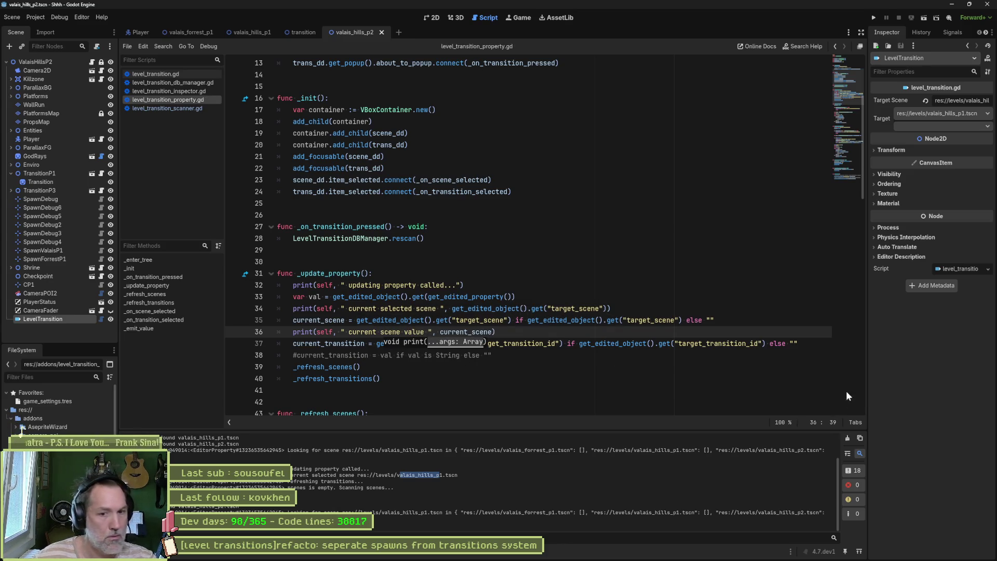
click(847, 438)
click(61, 313)
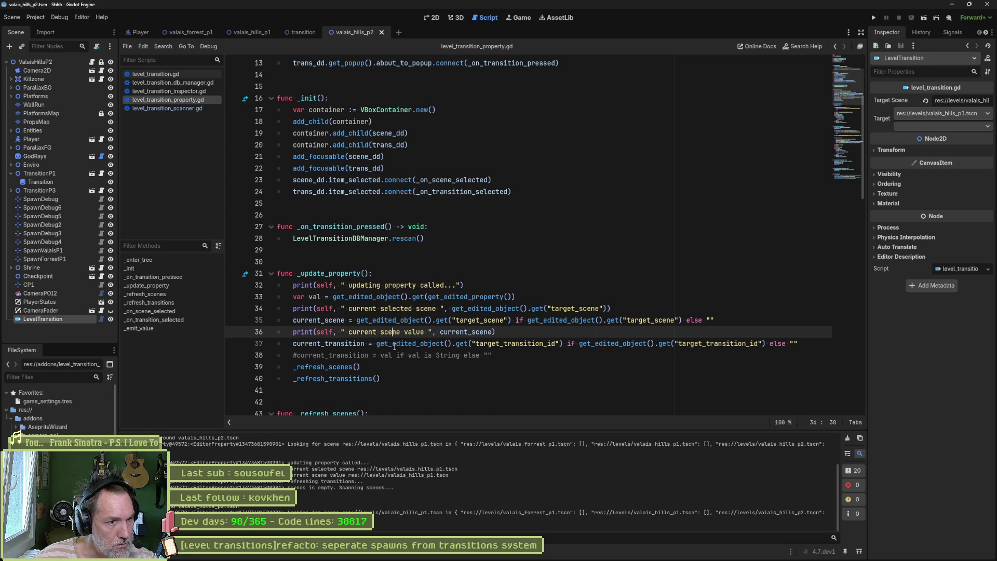
Jump to the _refresh_scenes function definition
mouse_move(395, 347)
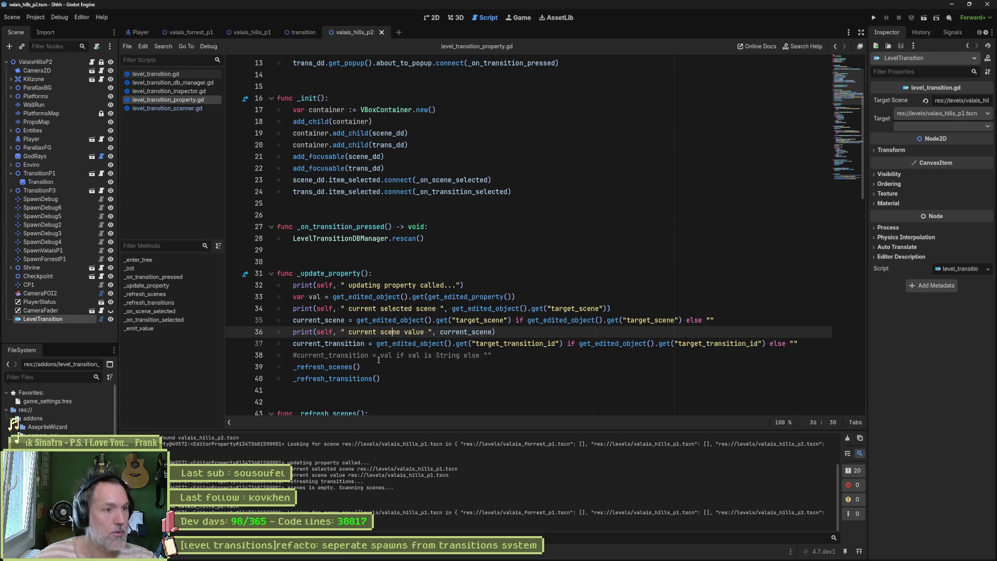
click(336, 368)
ctrl+click(336, 369)
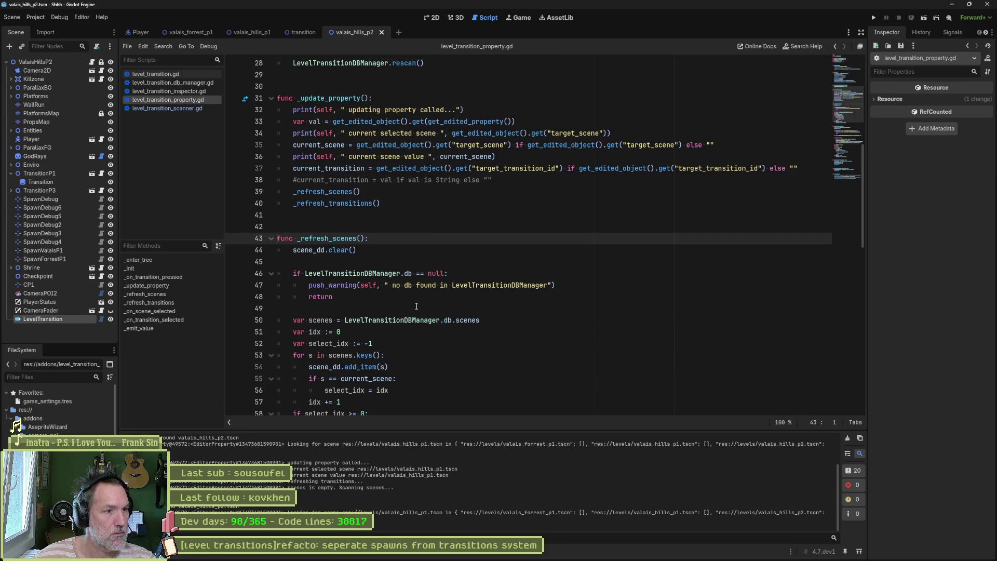
Read through _refresh_scenes, starting from its scene_dd.clear() line
drag(357, 250, 292, 250)
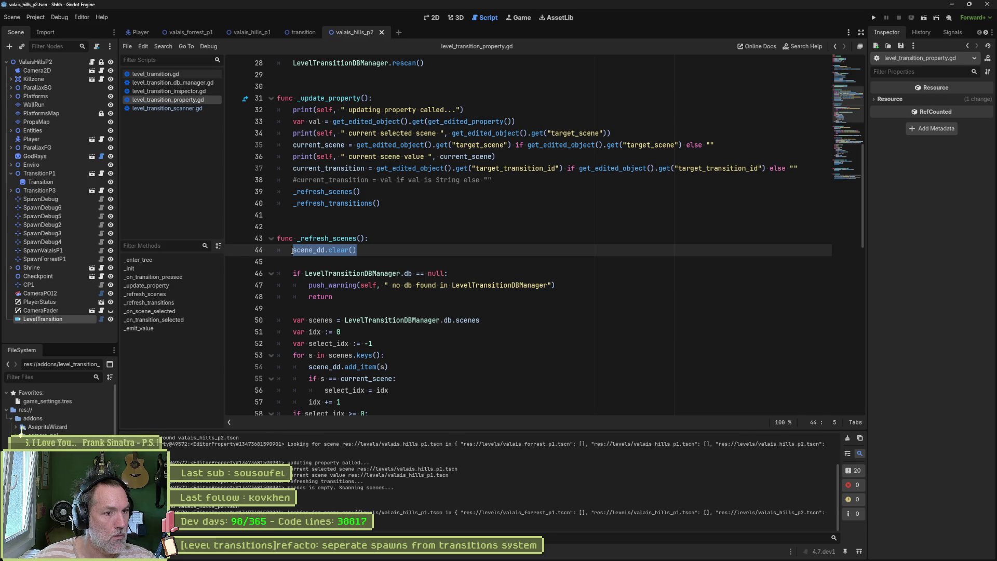
scroll(291, 251, down, 2)
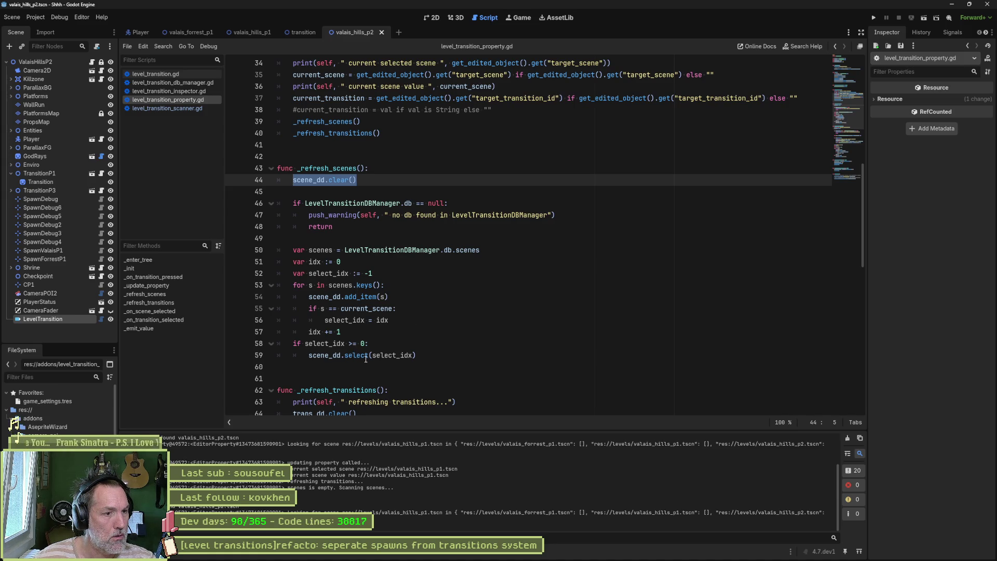
mouse_move(365, 360)
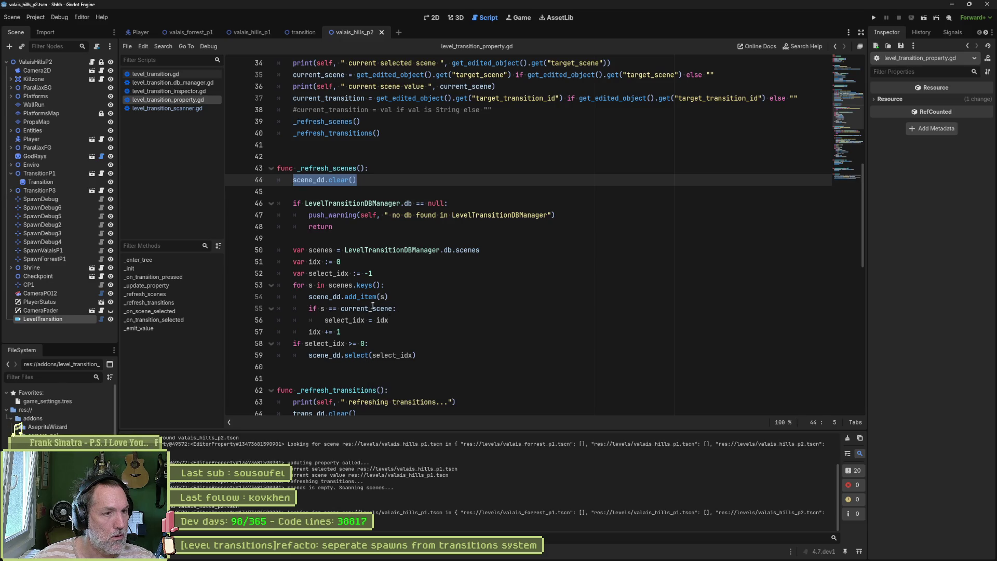
scroll(529, 309, down, 3)
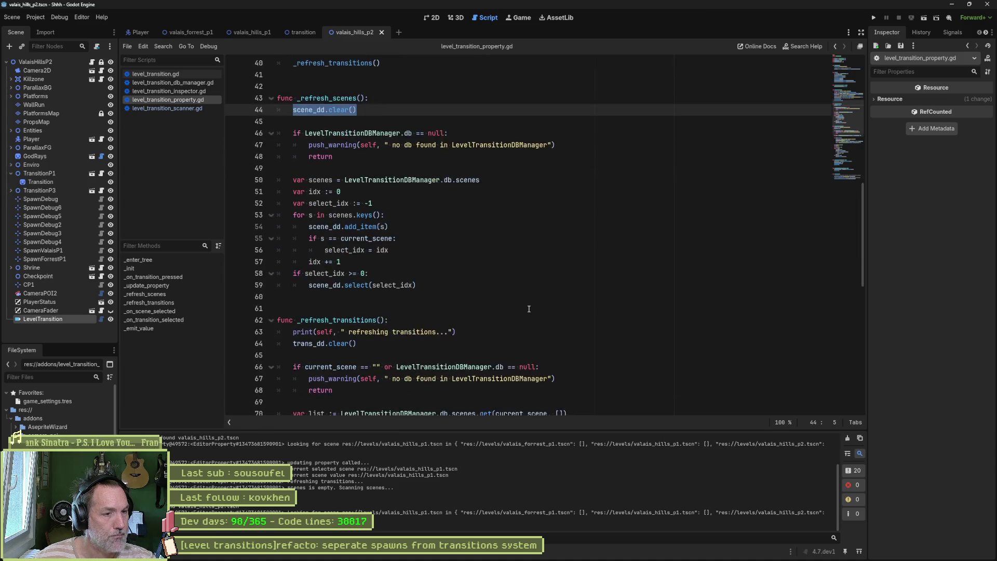
scroll(490, 308, up, 4)
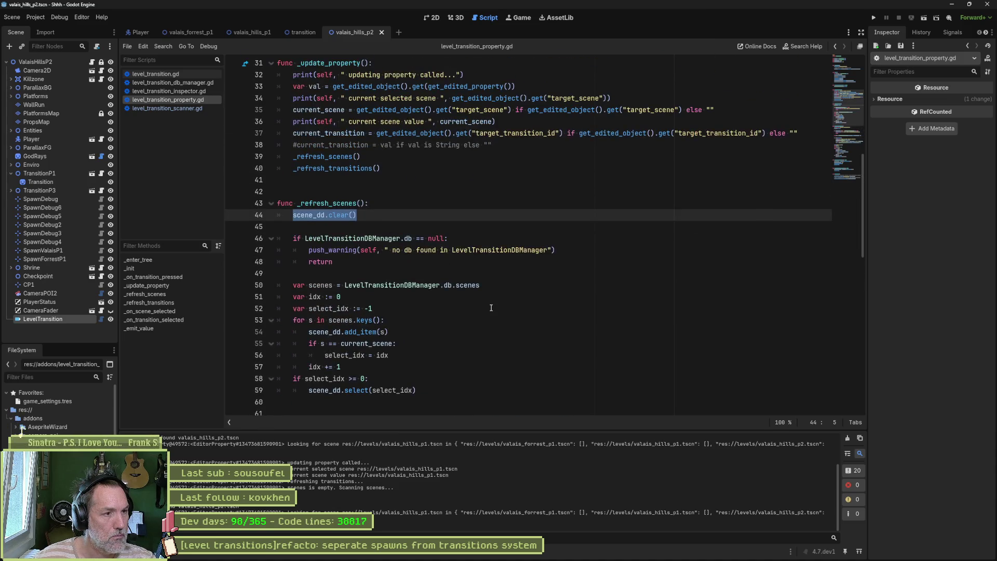
scroll(472, 277, up, 6)
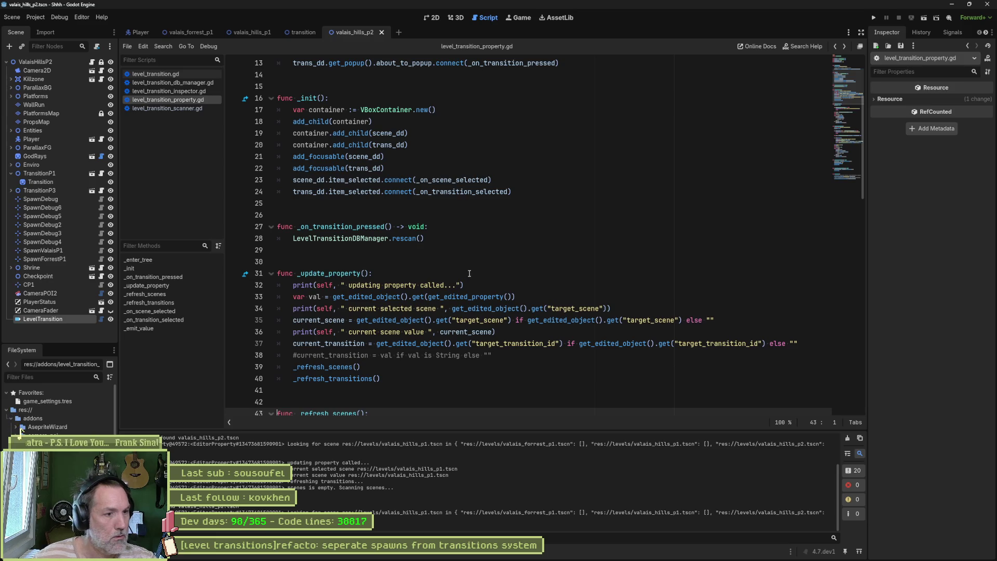
Jump to the _refresh_transitions definition and select its empty-scene-or-null-db guard block
click(335, 378)
ctrl+click(334, 379)
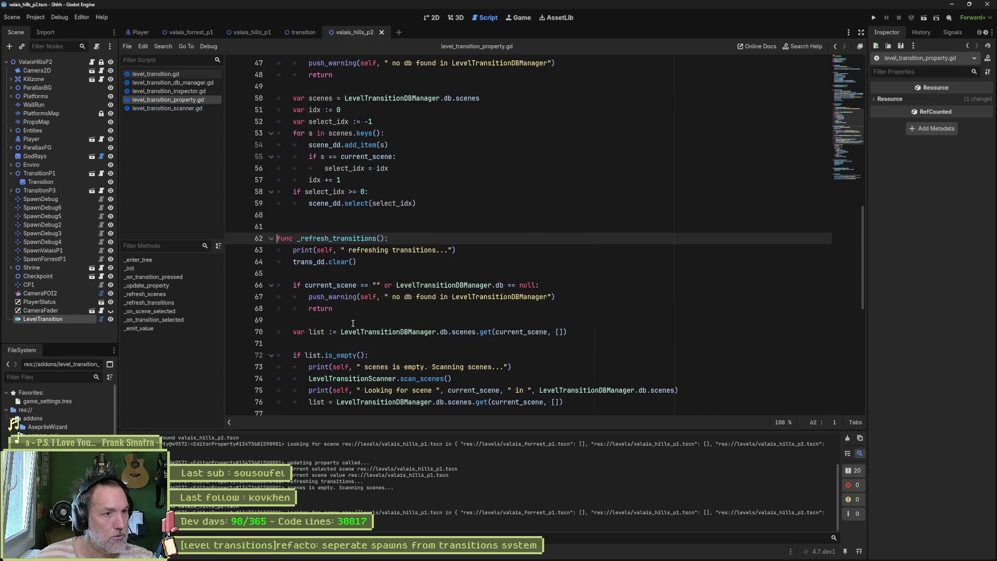
mouse_move(358, 303)
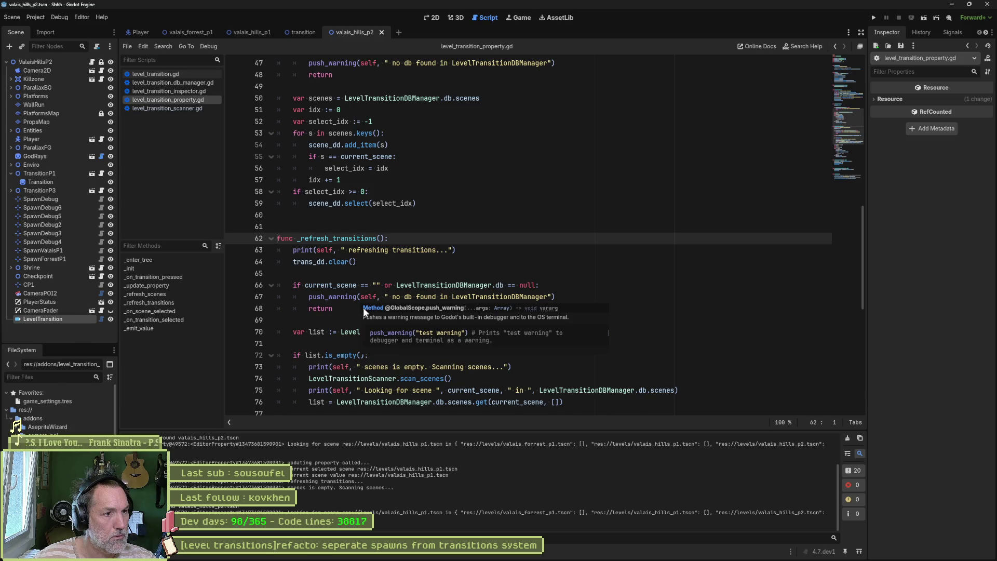
click(361, 285)
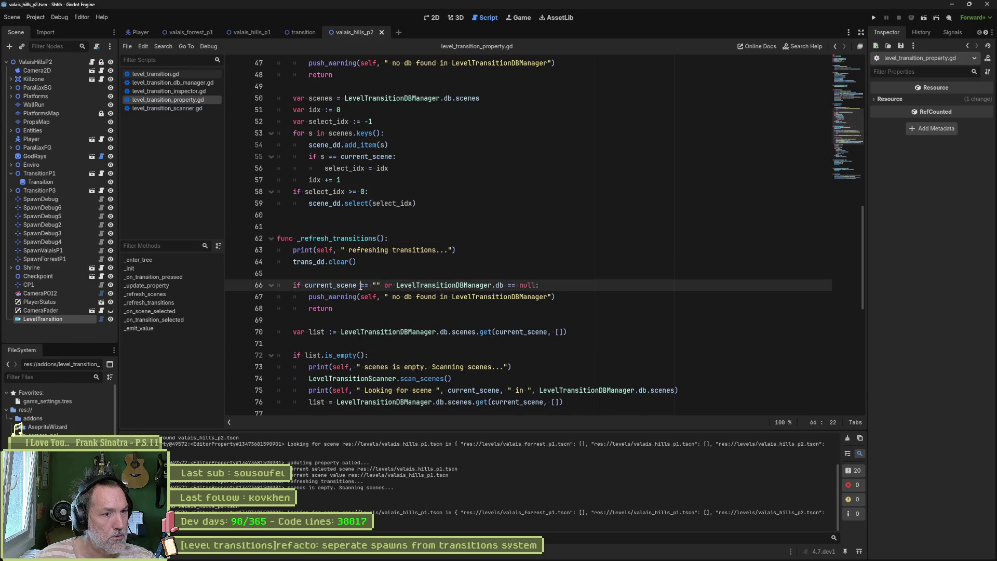
click(374, 285)
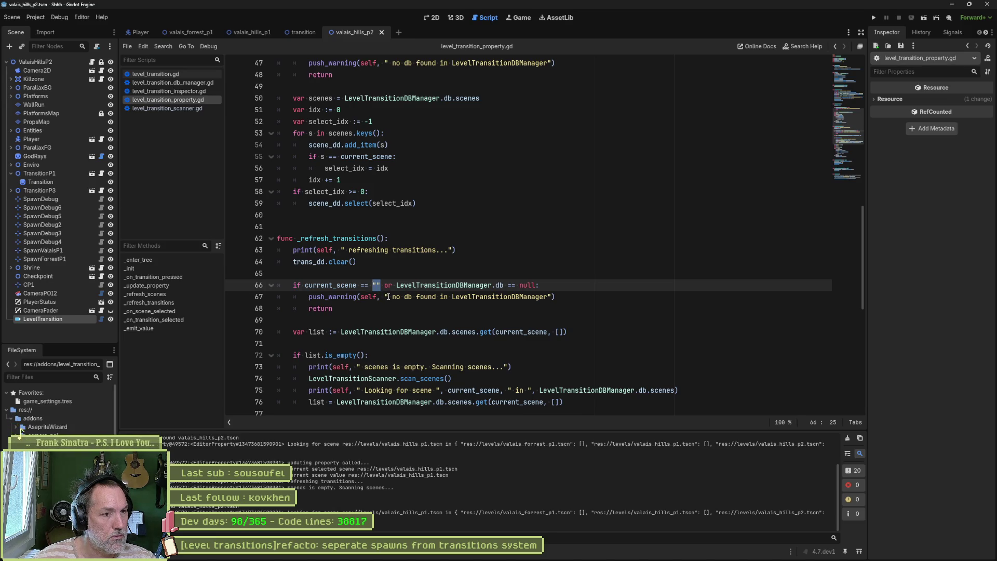
mouse_move(333, 308)
mouse_down()
mouse_move(359, 285)
mouse_move(357, 262)
mouse_move(542, 294)
mouse_up()
Duplicate the guard, making the first check only current_scene == "" with message 'current_scene is empty'
key(ctrl+c)
click(357, 262)
key(ctrl+v)
key(BackSpace)
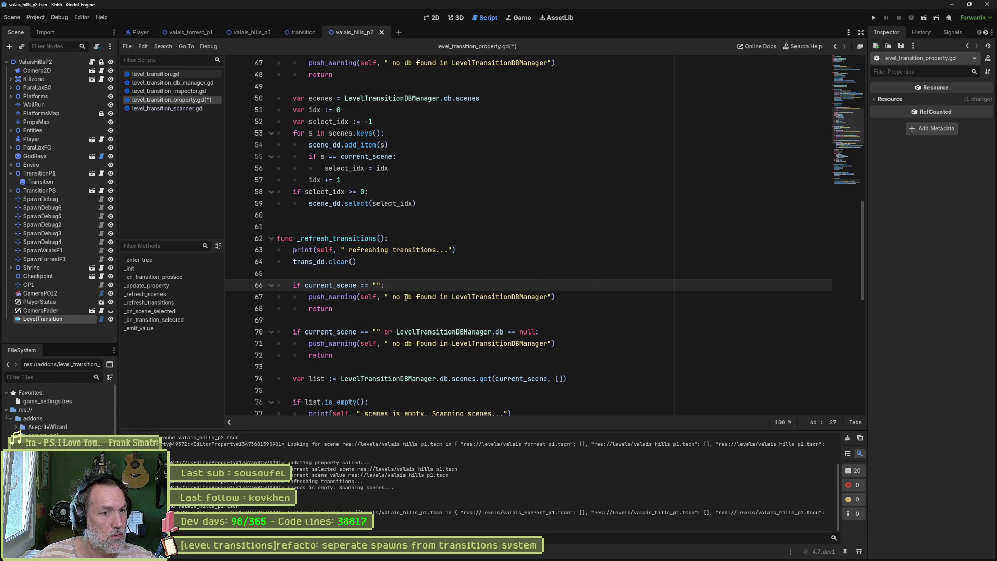
drag(392, 297, 548, 297)
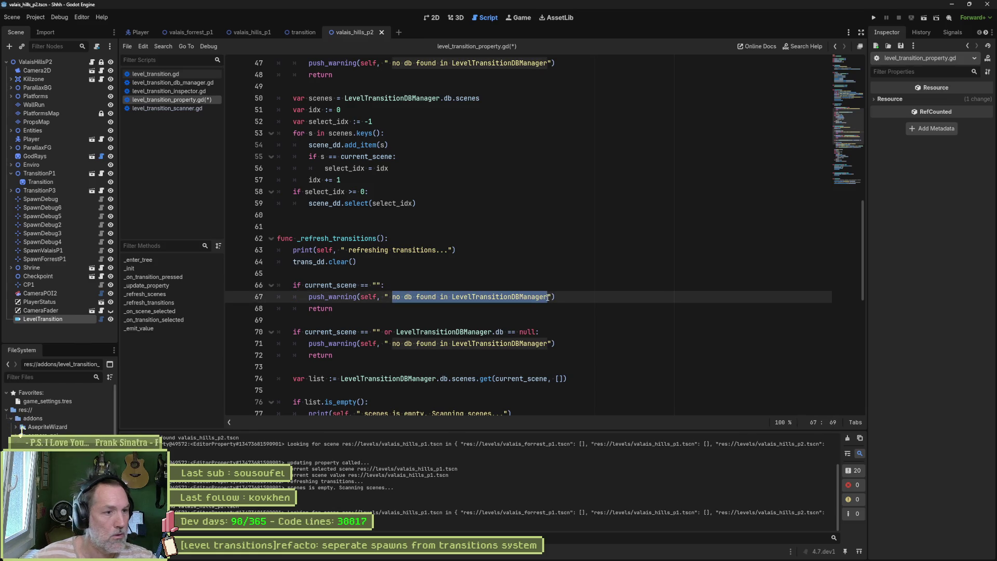
text(current_s)
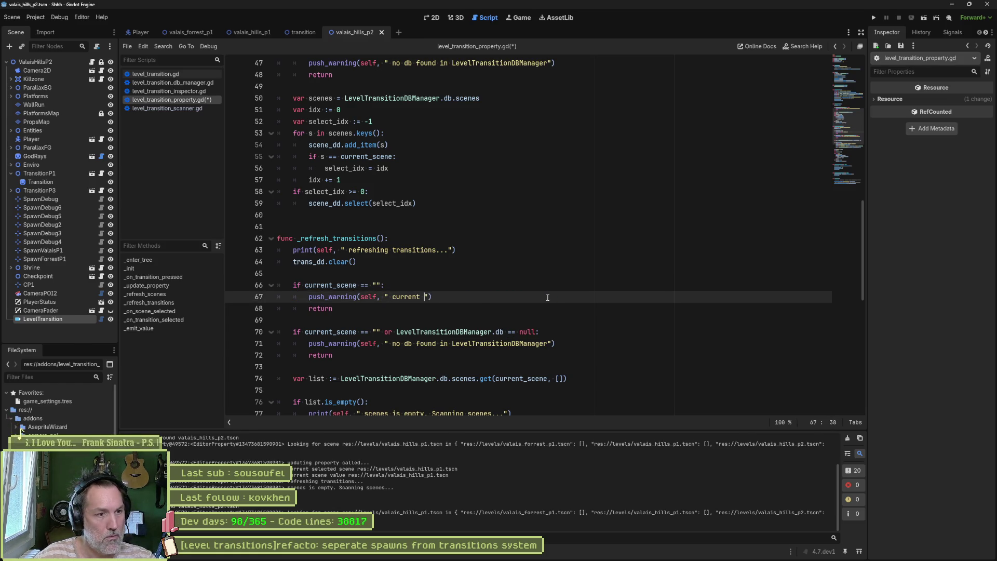
text(cene is empty)
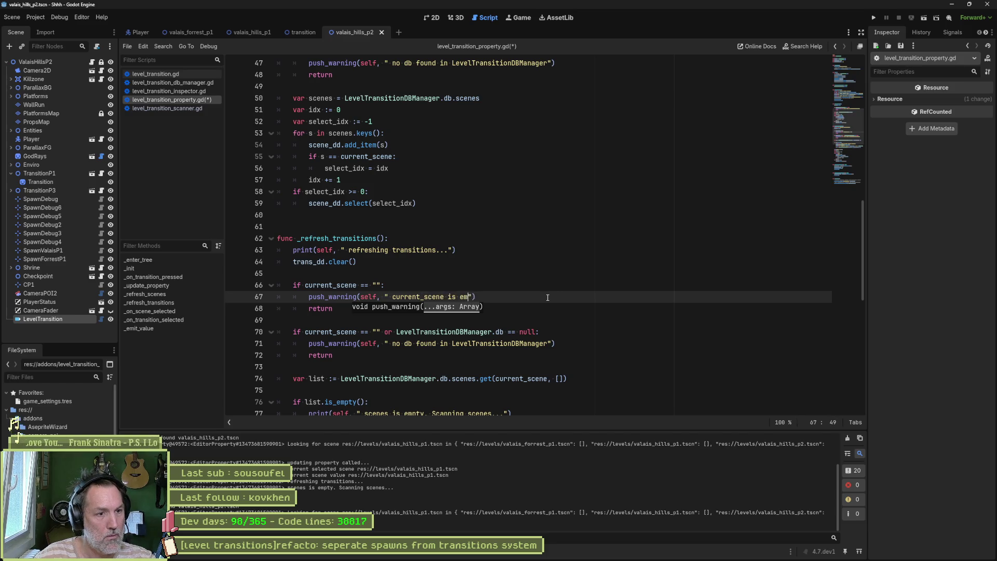
Drop the redundant empty-scene test from the db guard, save, and re-select LevelTransition
drag(397, 334, 307, 336)
key(Delete)
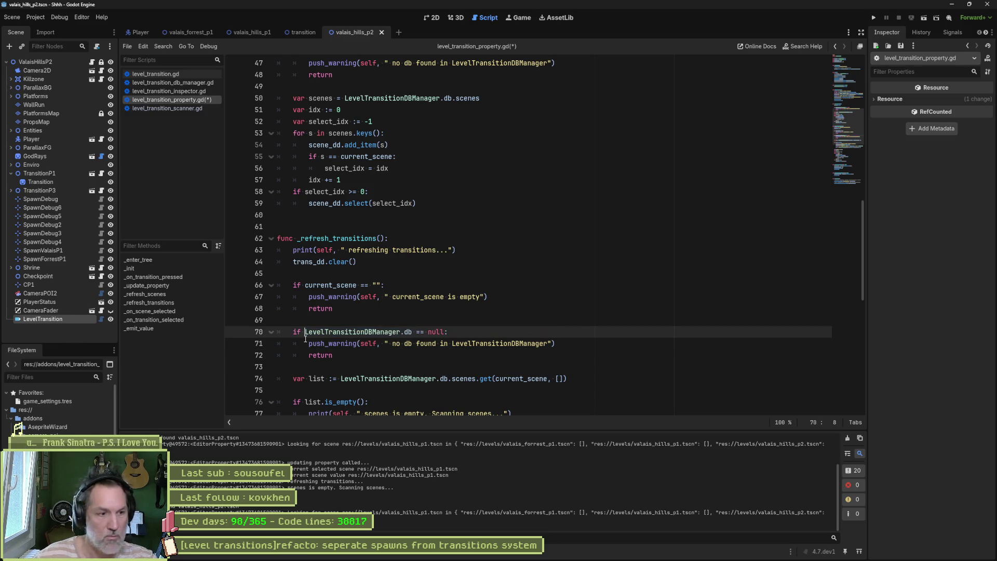
key(ctrl+s)
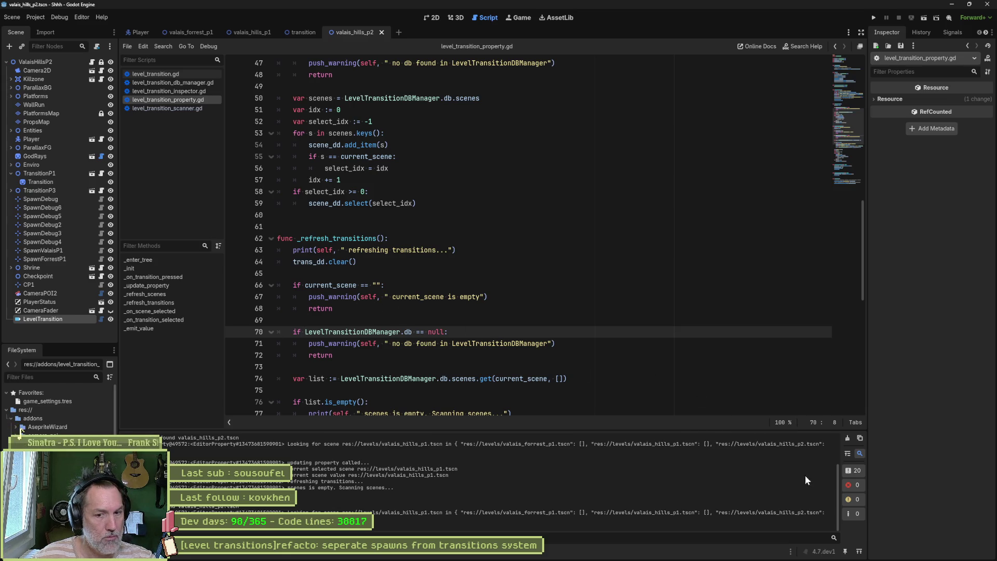
click(63, 316)
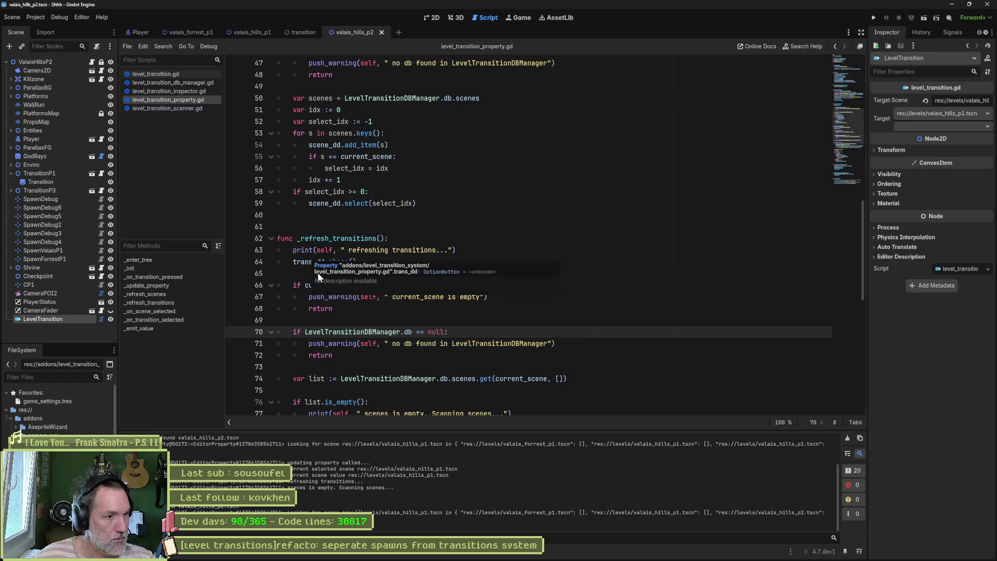
Add a print copy of the empty-scene warning line in the first guard
triple_click(486, 296)
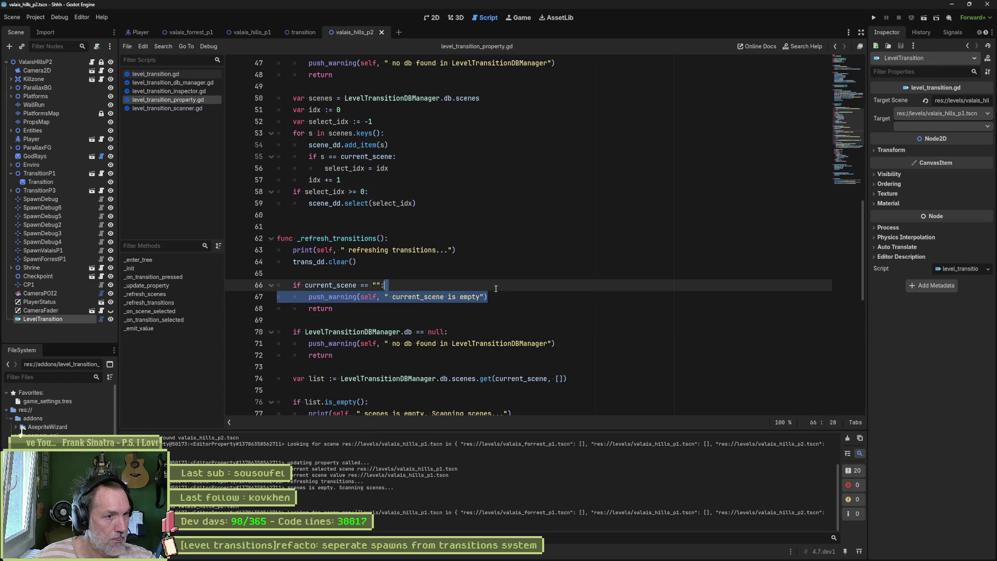
key(ctrl+shift+d)
double_click(320, 297)
text(debug)
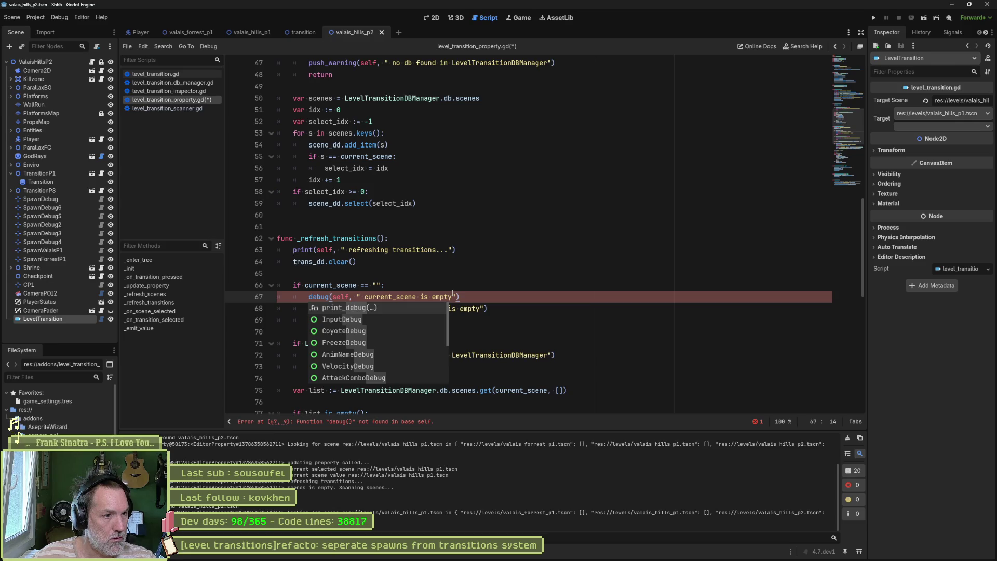
key(ctrl+BackSpace)
text(print)
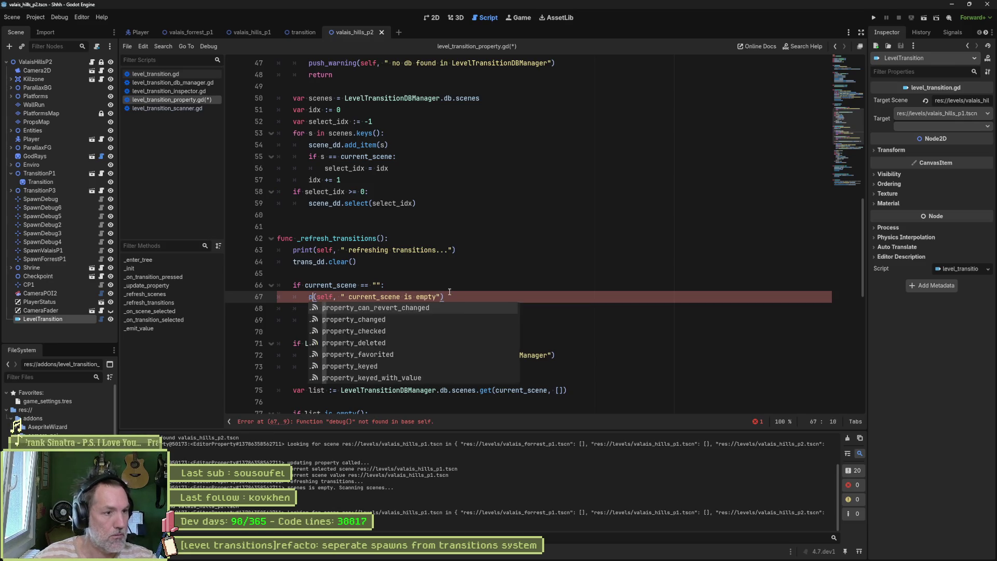
click(482, 291)
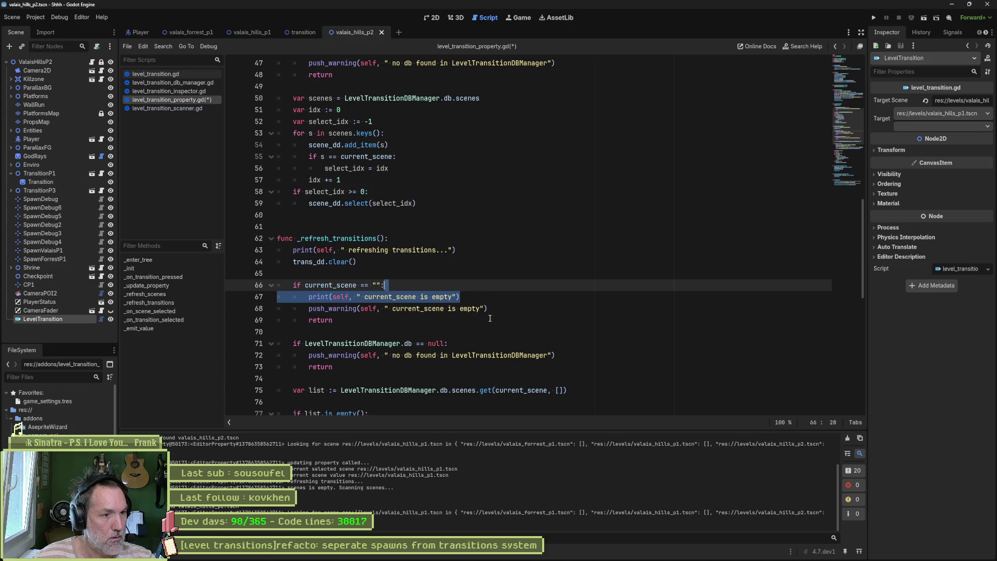
Add a print copy of the no-db warning, save, and reload LevelTransition's inspector
drag(558, 355, 548, 345)
key(ctrl+shift+d)
double_click(318, 297)
key(ctrl+c)
double_click(332, 355)
key(ctrl+v)
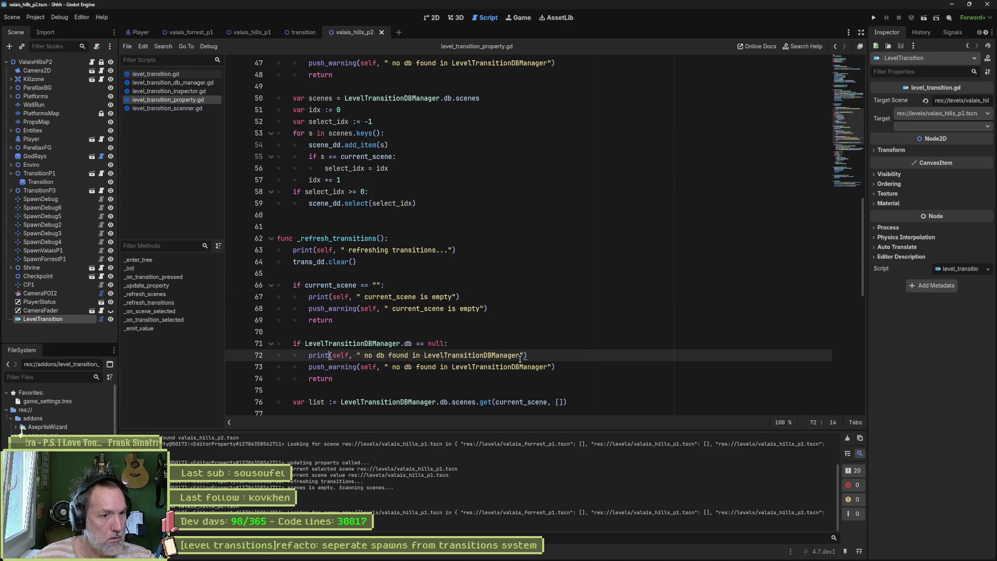
key(ctrl+s)
click(62, 310)
click(60, 318)
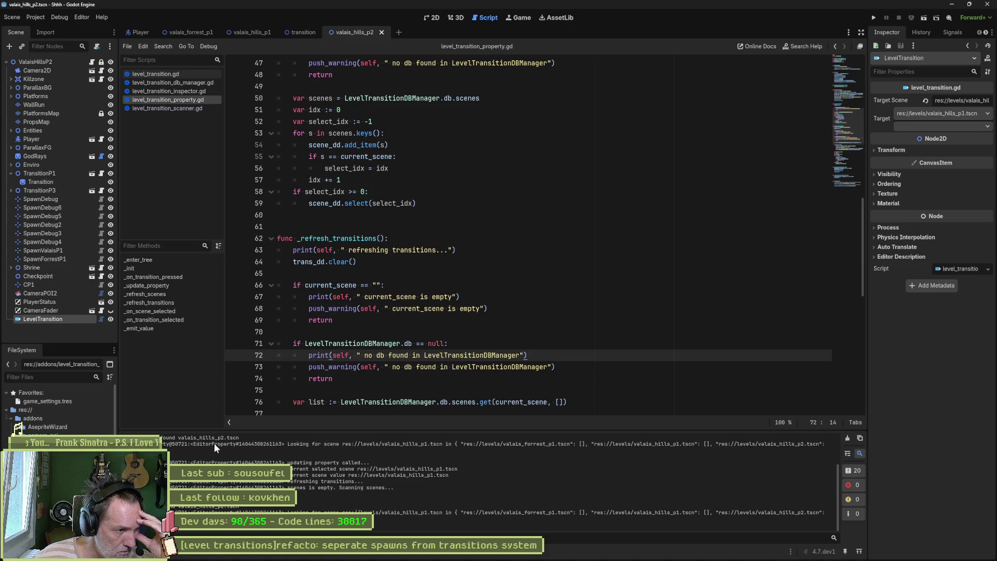
Clear the Output log and re-select LevelTransition to regenerate it
scroll(195, 451, up, 2)
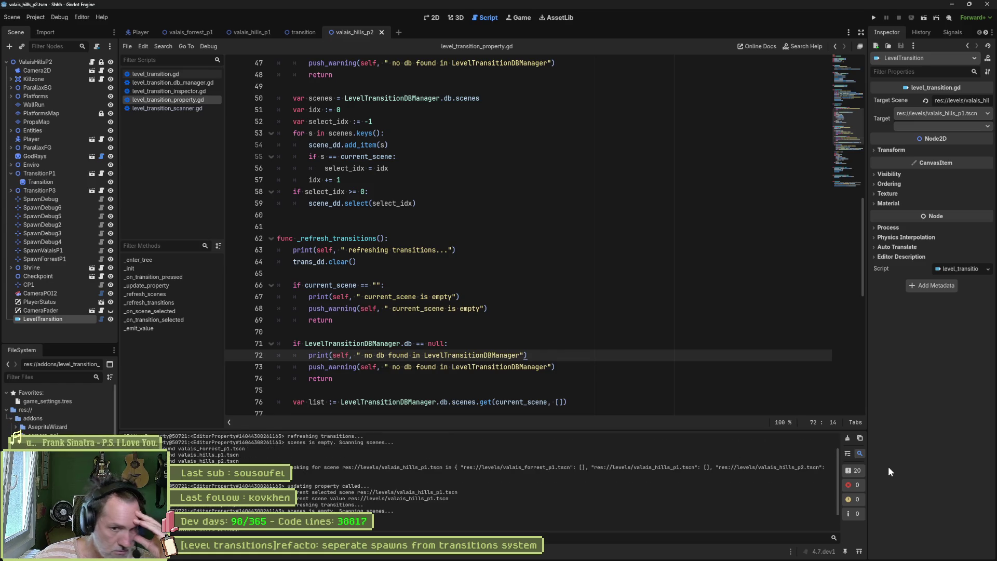
click(847, 438)
click(47, 311)
click(48, 316)
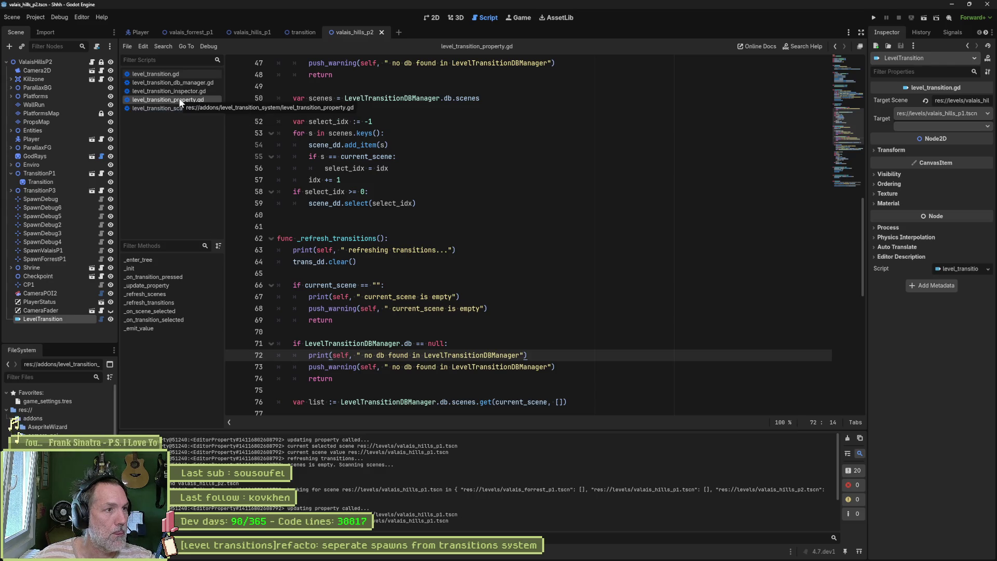
Delete the 'current selected scene' print line and go to _refresh_transitions
scroll(564, 277, up, 6)
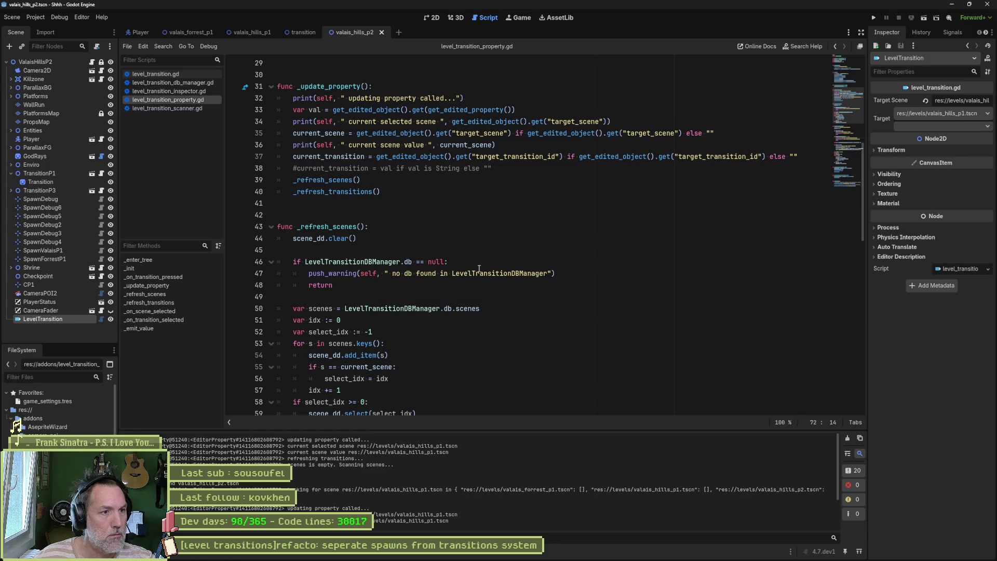
click(394, 122)
key(ctrl+shift+k)
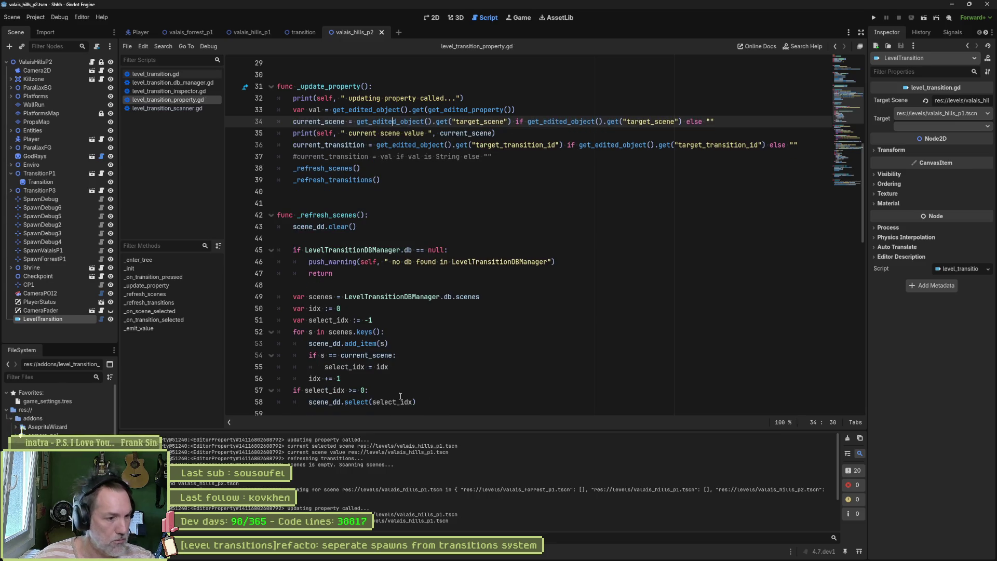
drag(348, 453, 449, 452)
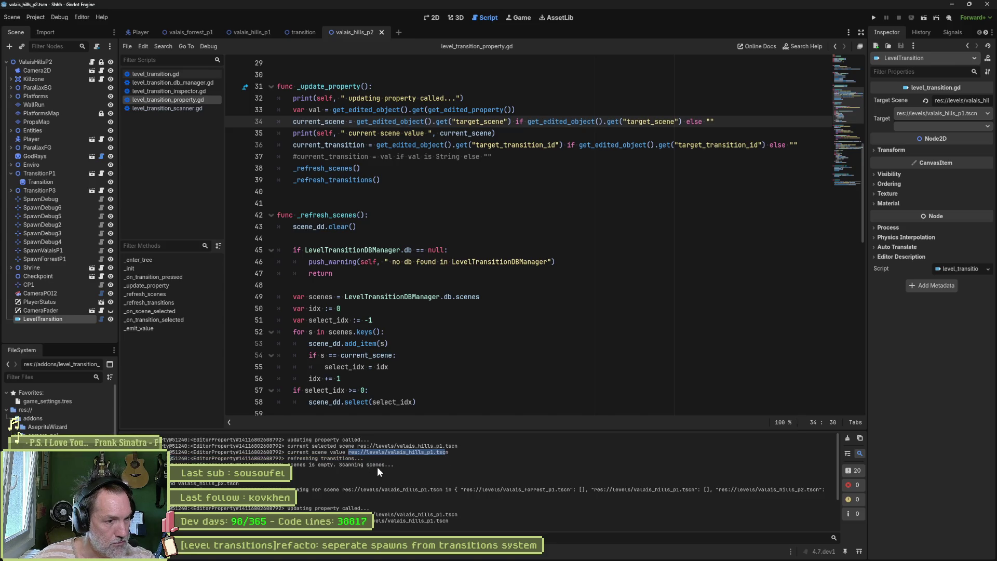
drag(289, 465, 396, 467)
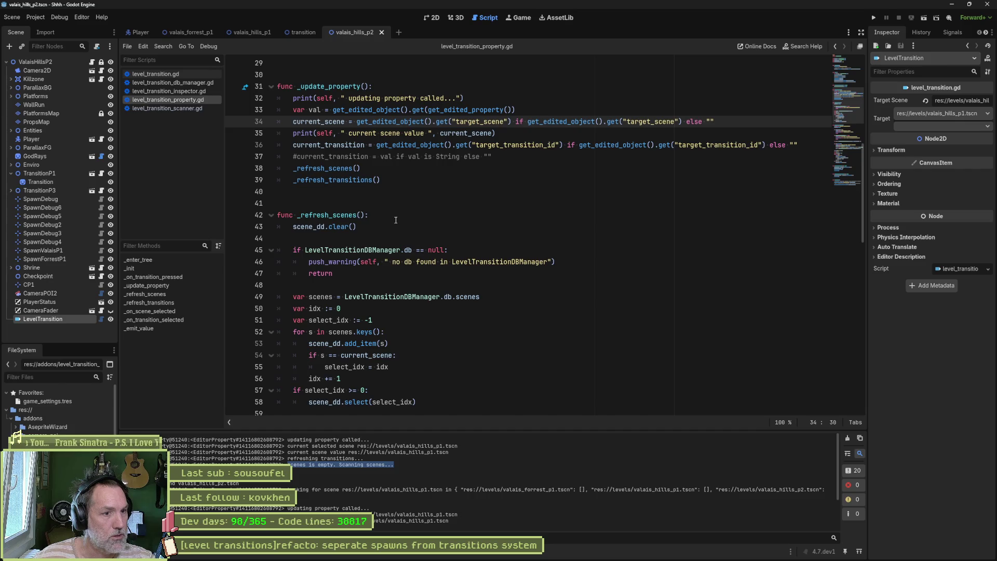
click(164, 302)
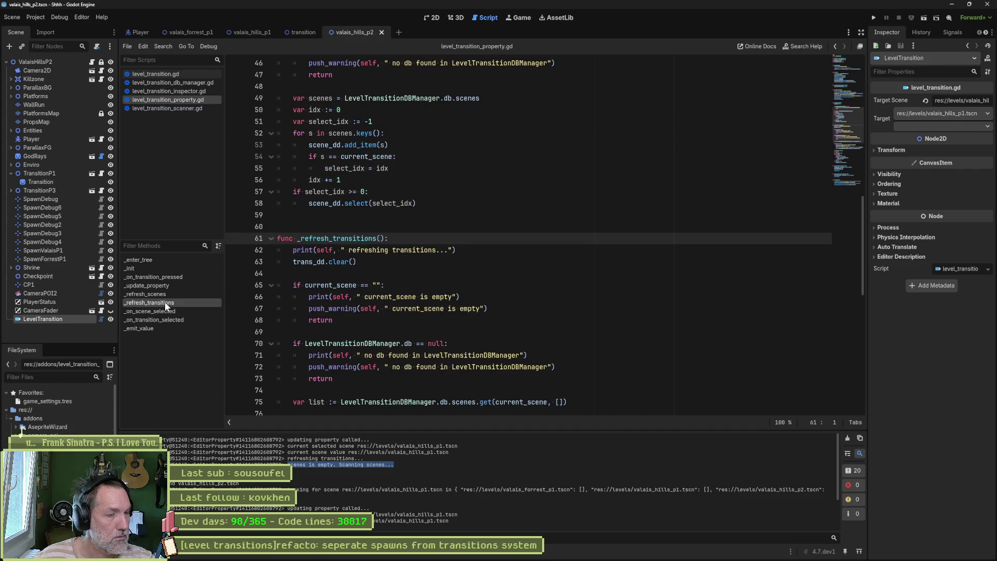
Inspect line 75's LevelTransitionDBManager.db.scenes lookup, highlighting uses of current_scene and LevelTransitionDBManager
scroll(437, 332, down, 3)
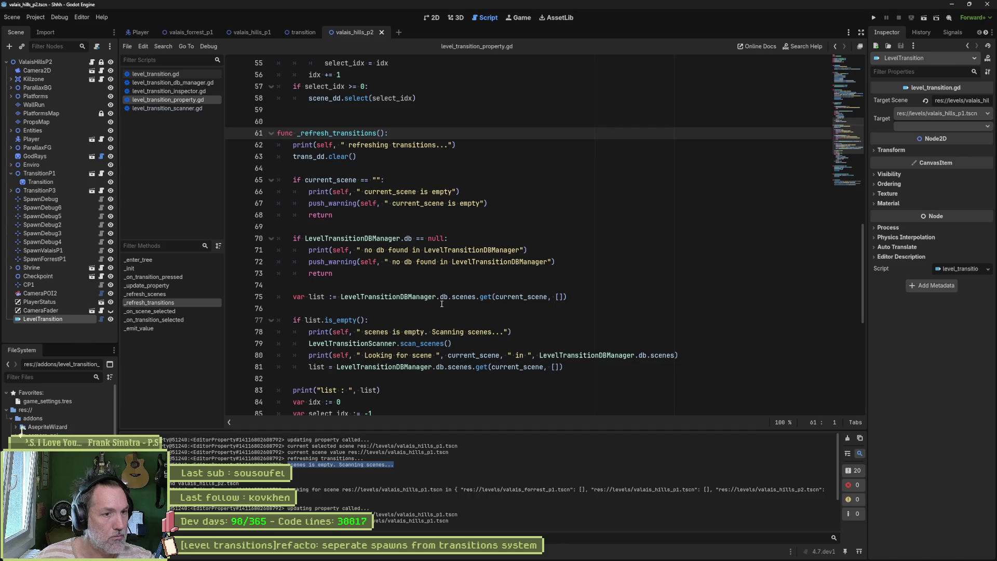
double_click(308, 156)
drag(340, 296, 477, 297)
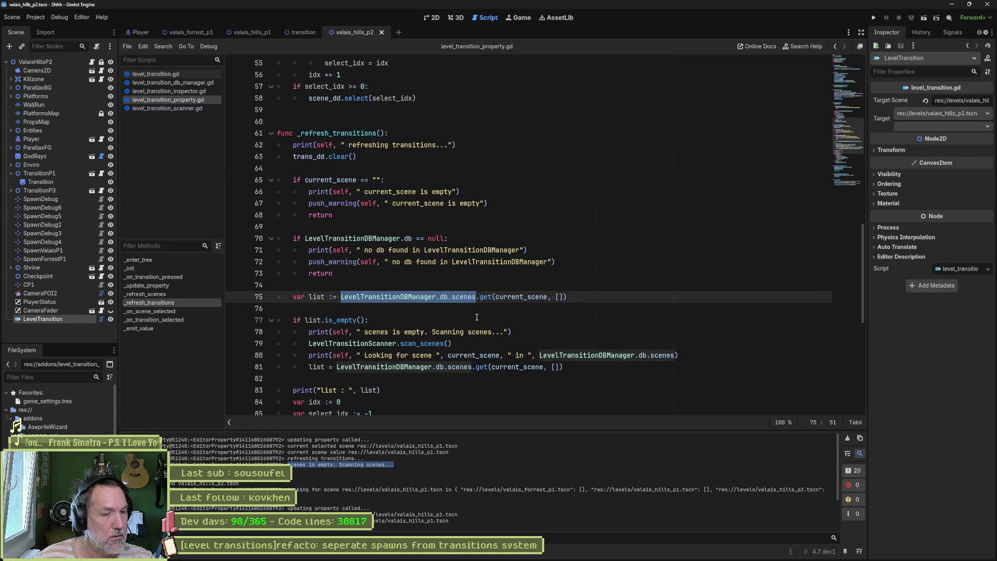
mouse_move(511, 296)
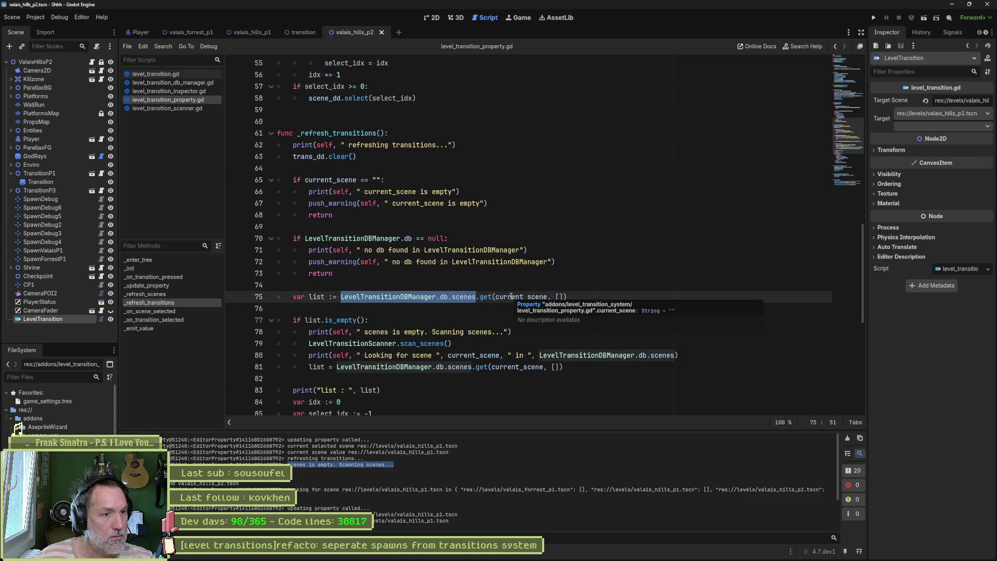
double_click(511, 297)
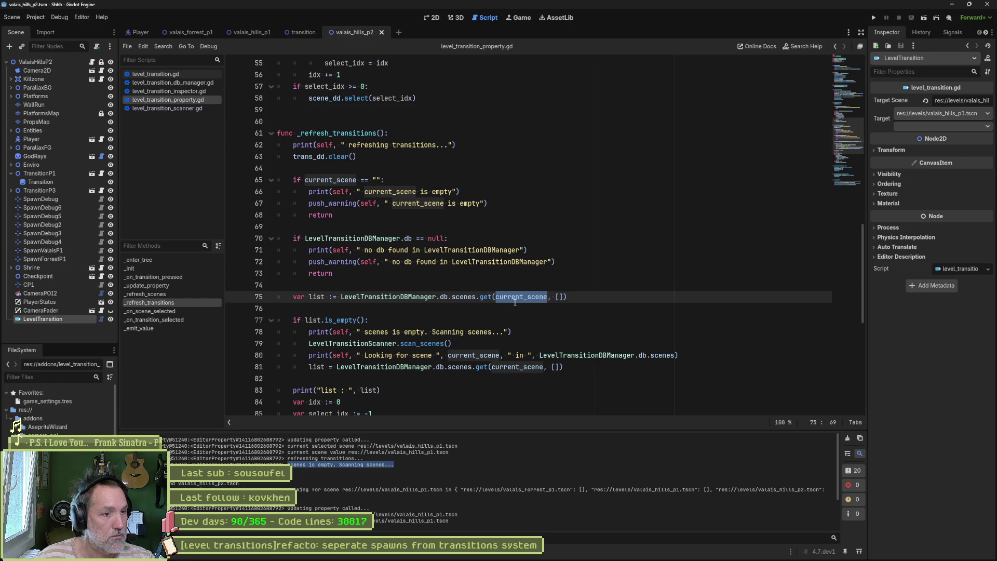
mouse_move(515, 302)
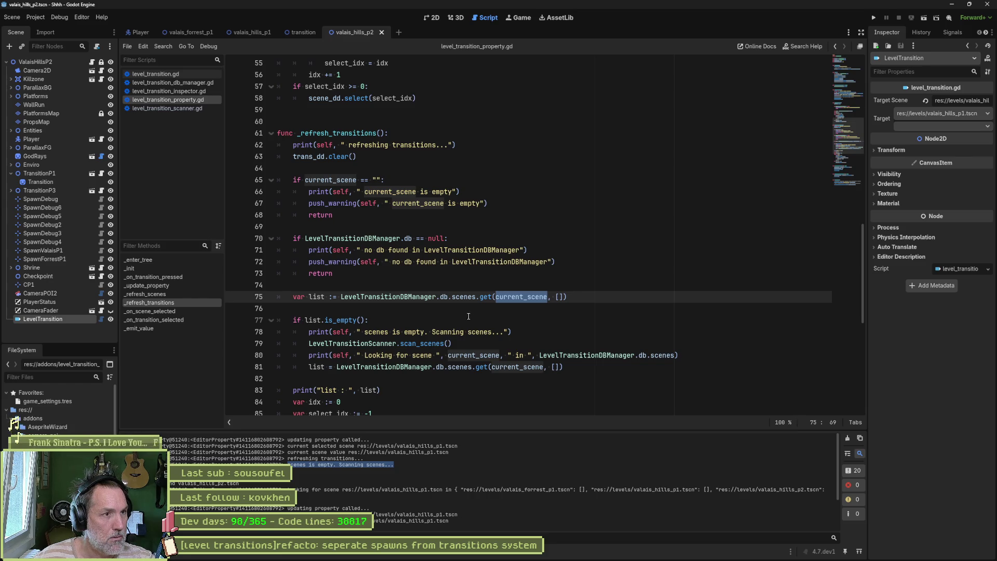
double_click(314, 297)
double_click(410, 297)
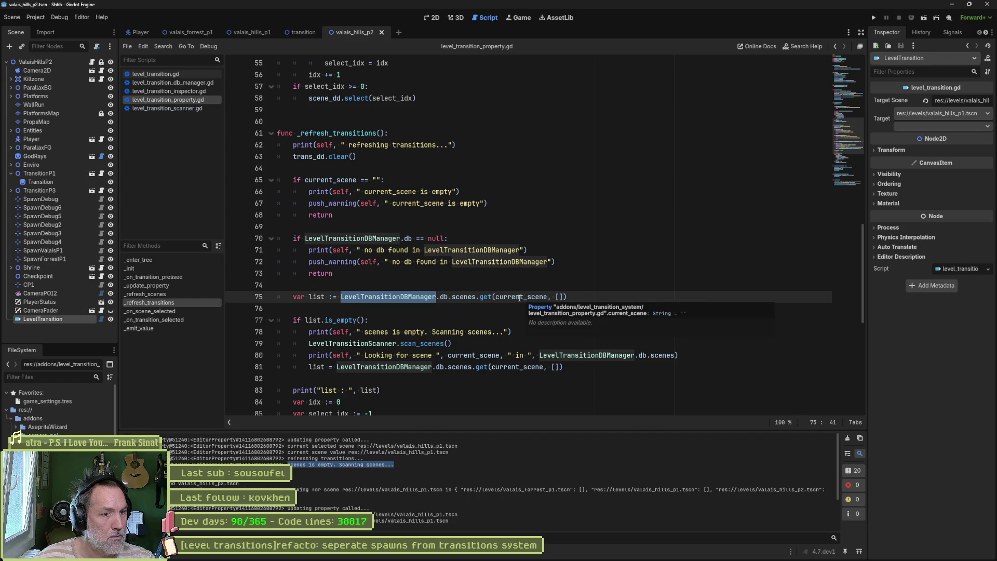
mouse_move(469, 298)
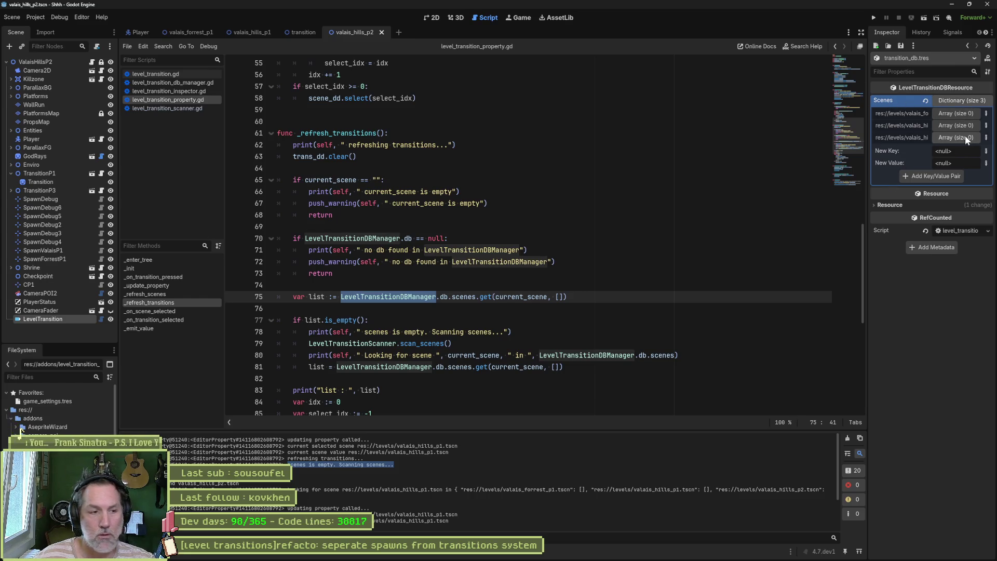
Follow scenes on line 81 to its exported {} dictionary in level_transition_db_resource.gd
double_click(520, 296)
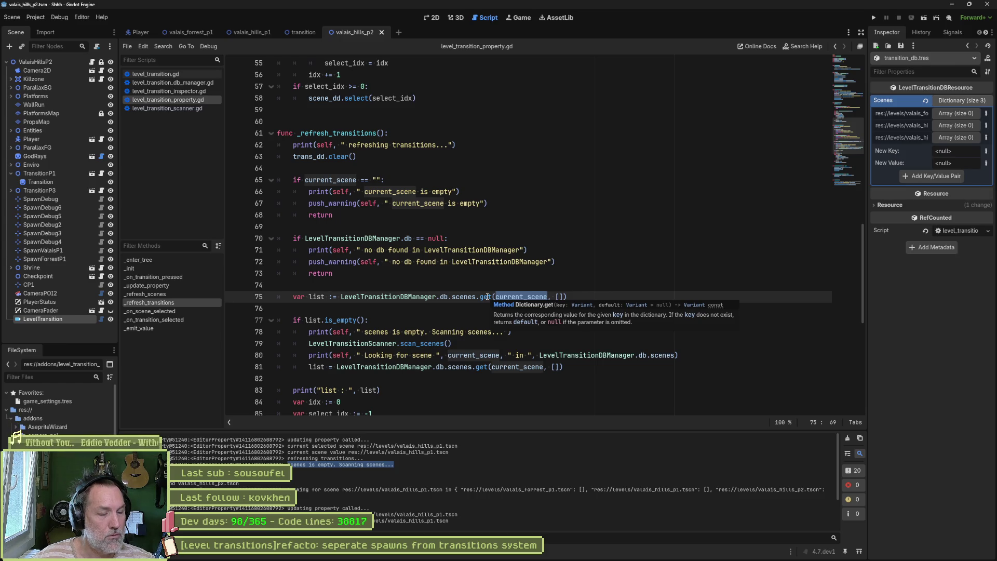
scroll(487, 296, down, 2)
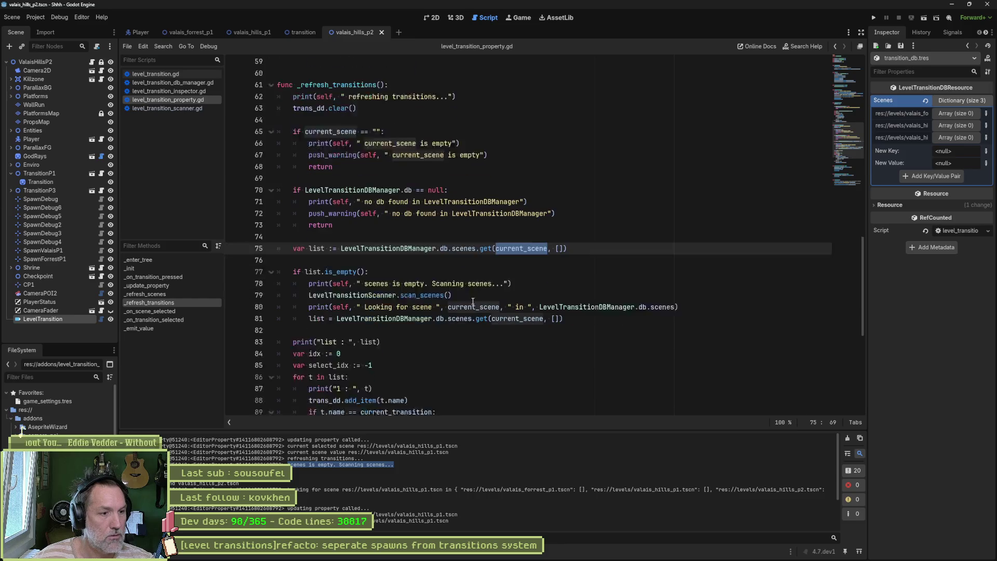
scroll(553, 319, down, 4)
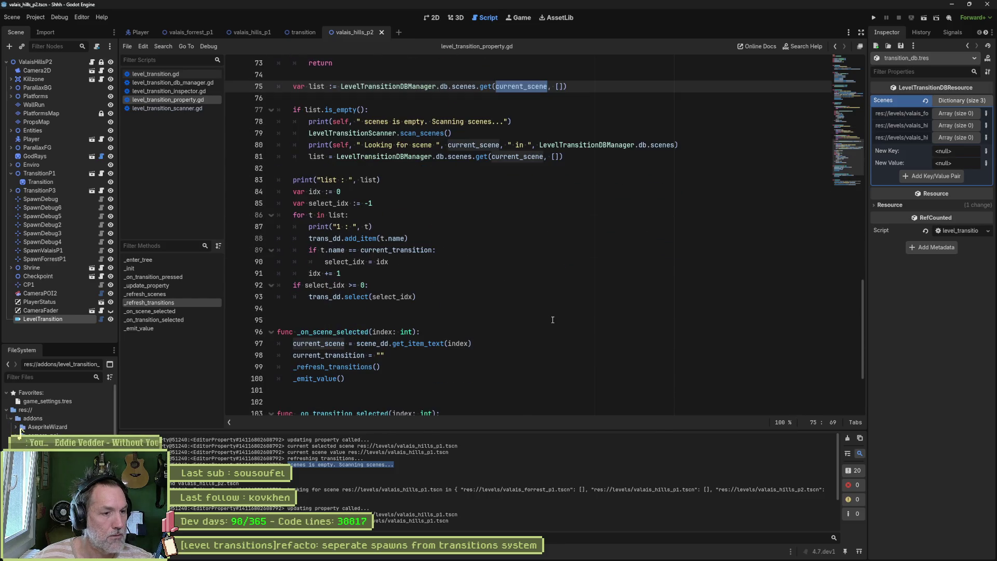
scroll(550, 318, up, 4)
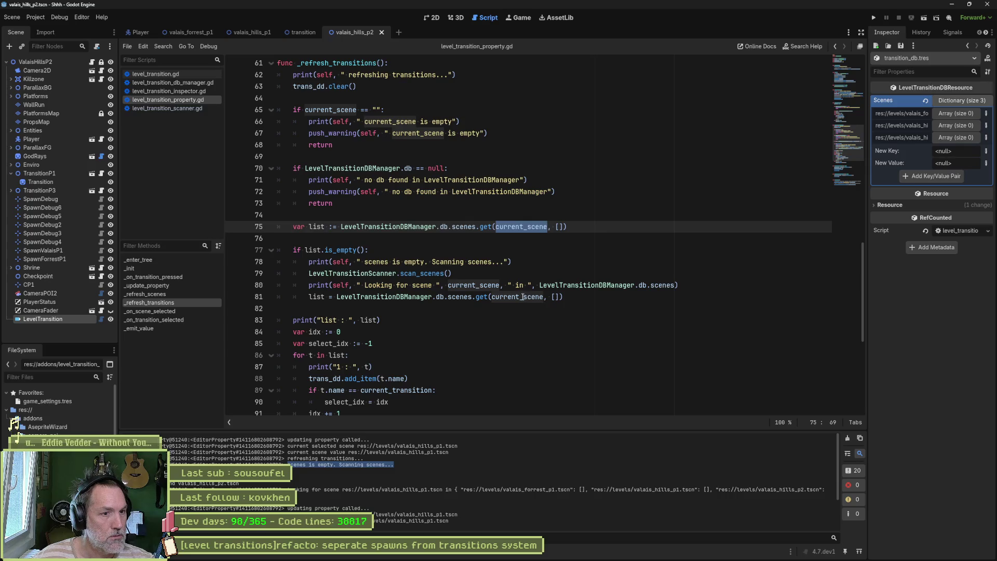
click(509, 296)
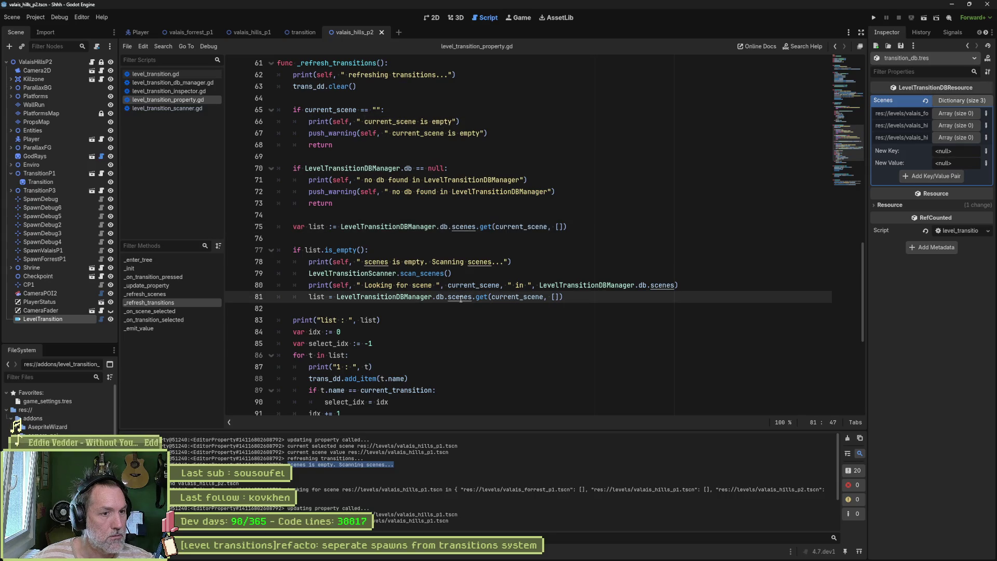
ctrl+click(460, 296)
click(369, 122)
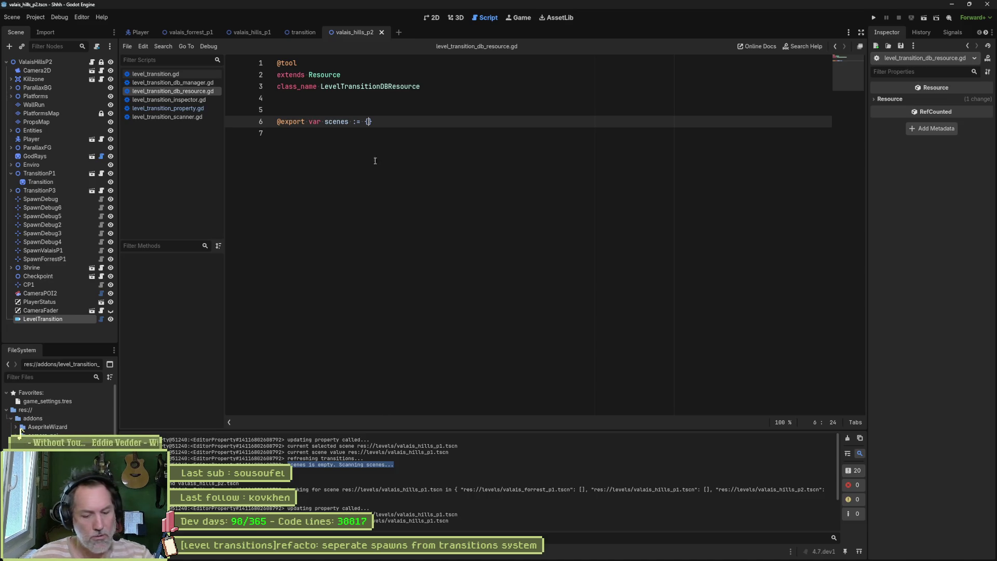
Return to level_transition_property.gd and follow db on line 49 to level_transition_db_manager.gd
key(alt+Left)
scroll(532, 341, down, 7)
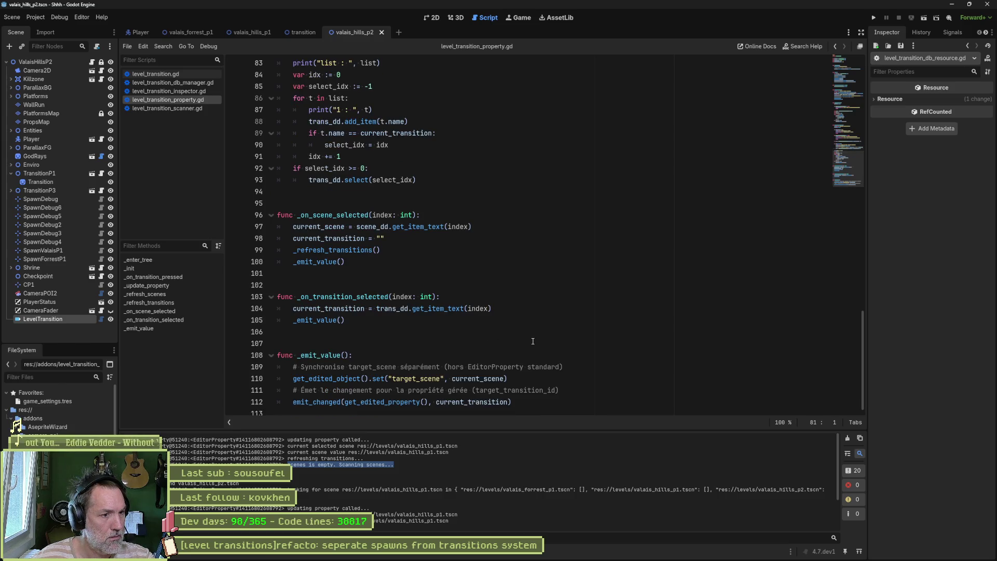
scroll(532, 341, up, 6)
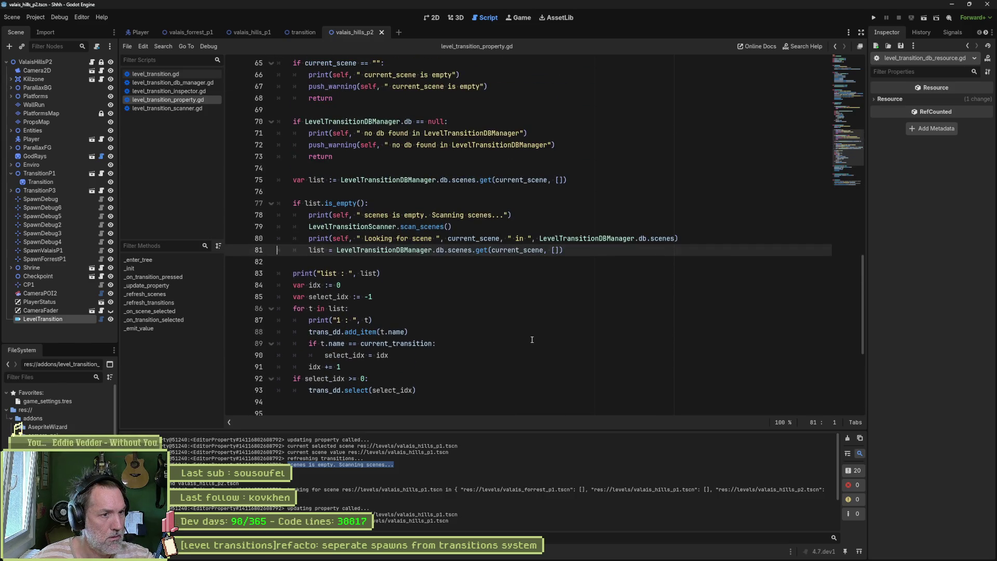
scroll(531, 338, up, 5)
scroll(531, 338, up, 3)
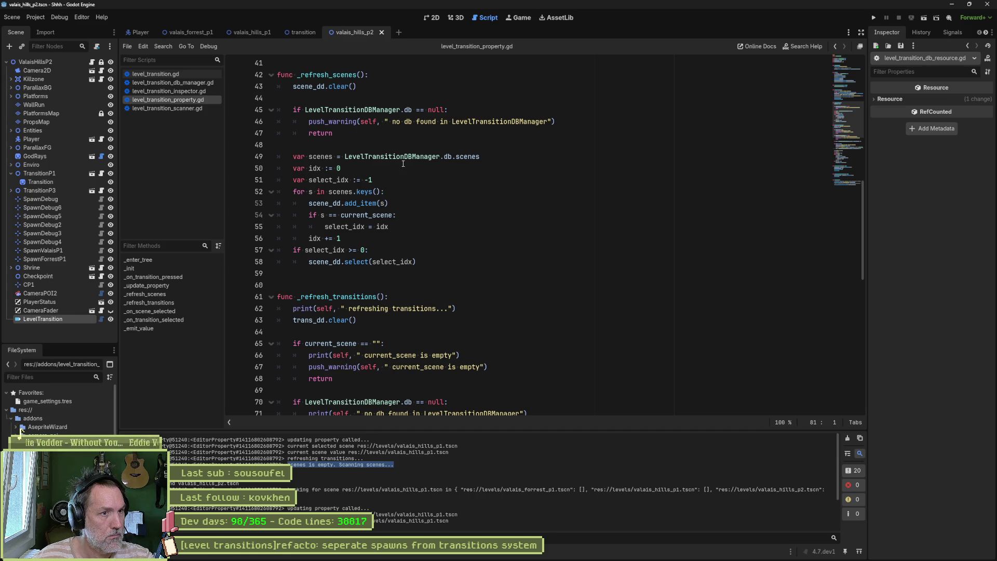
click(467, 157)
ctrl+click(468, 157)
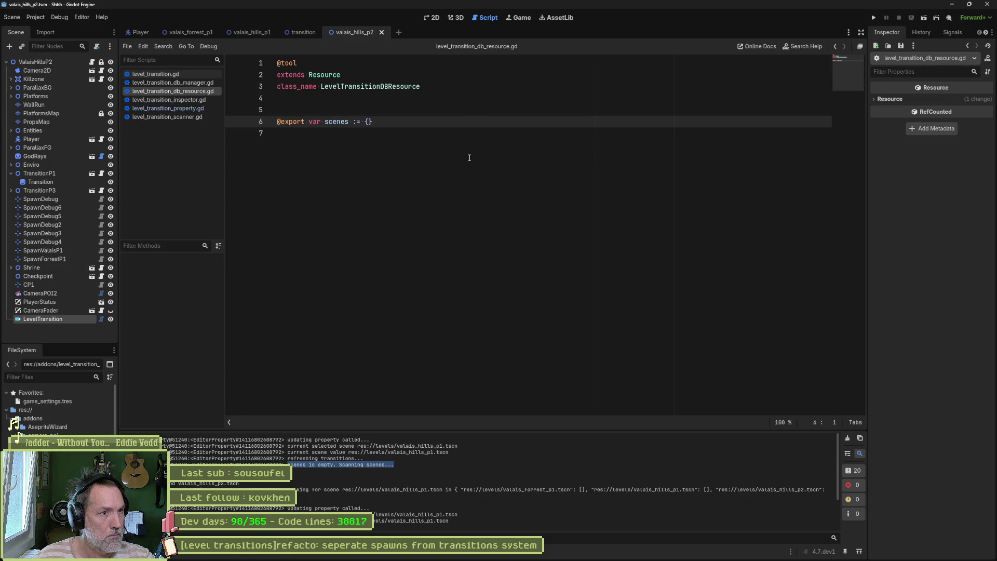
key(alt+Left)
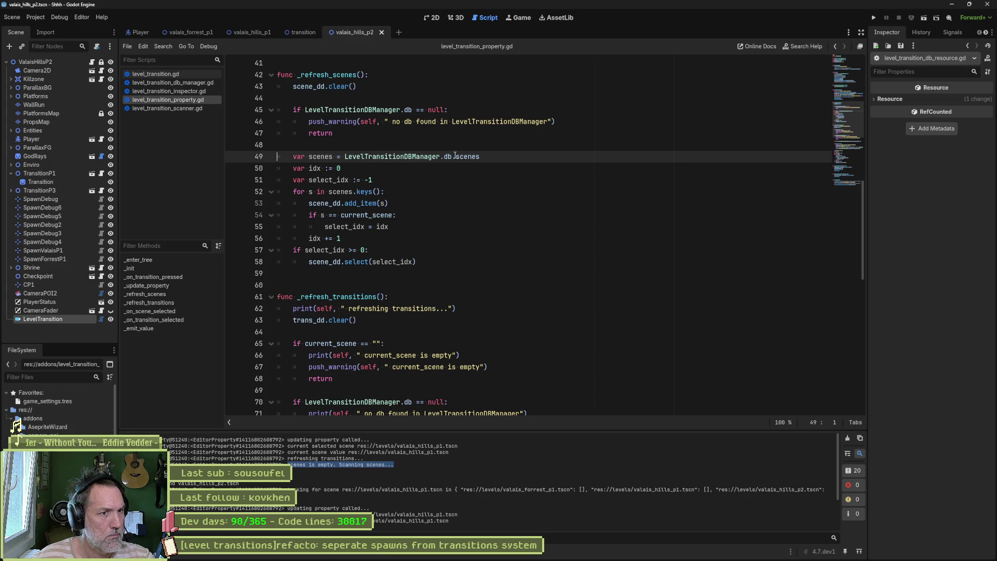
ctrl+click(447, 157)
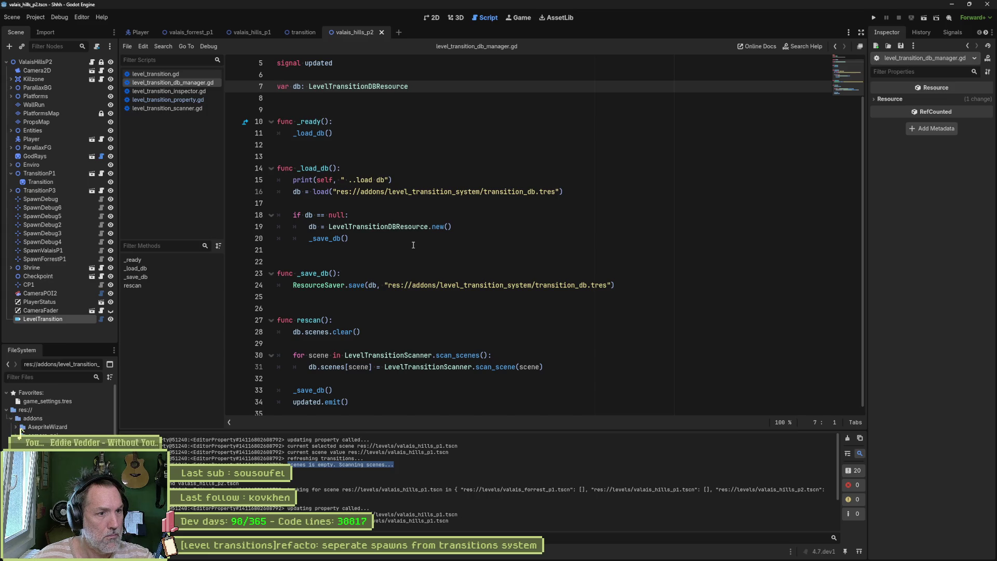
Read the DB manager's rescan code, then jump to scan_scene in level_transition_scanner.gd
click(410, 284)
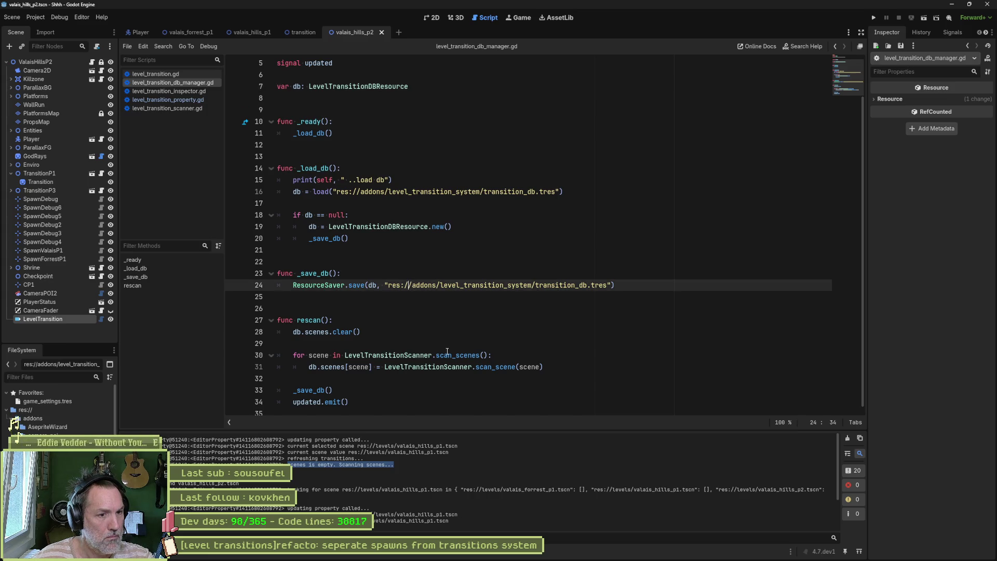
mouse_move(408, 369)
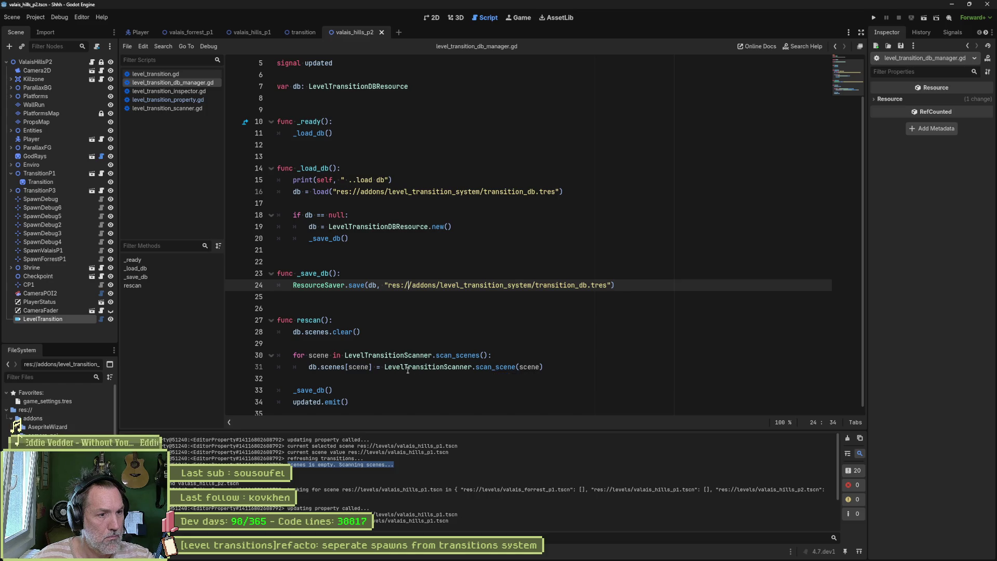
mouse_move(465, 368)
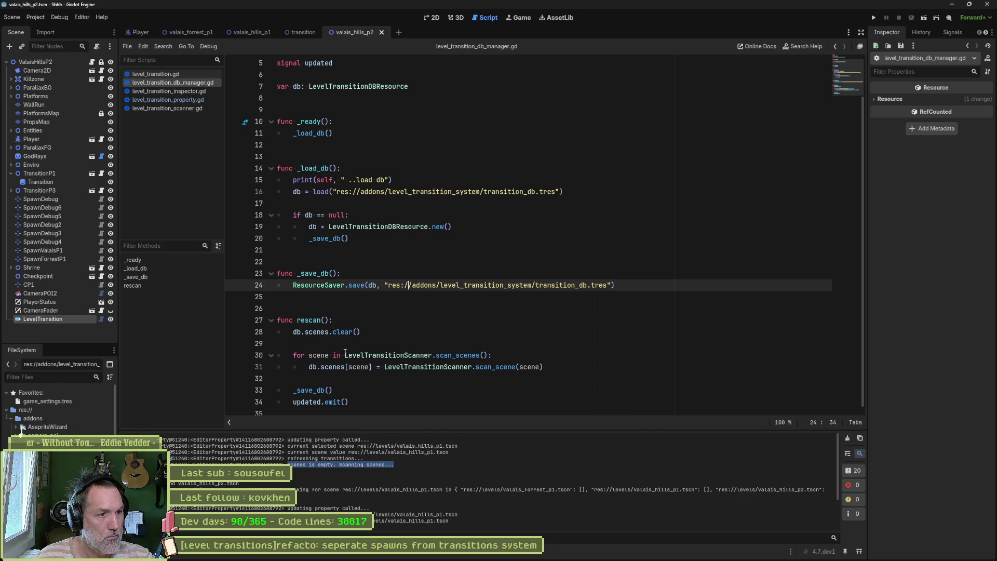
click(457, 355)
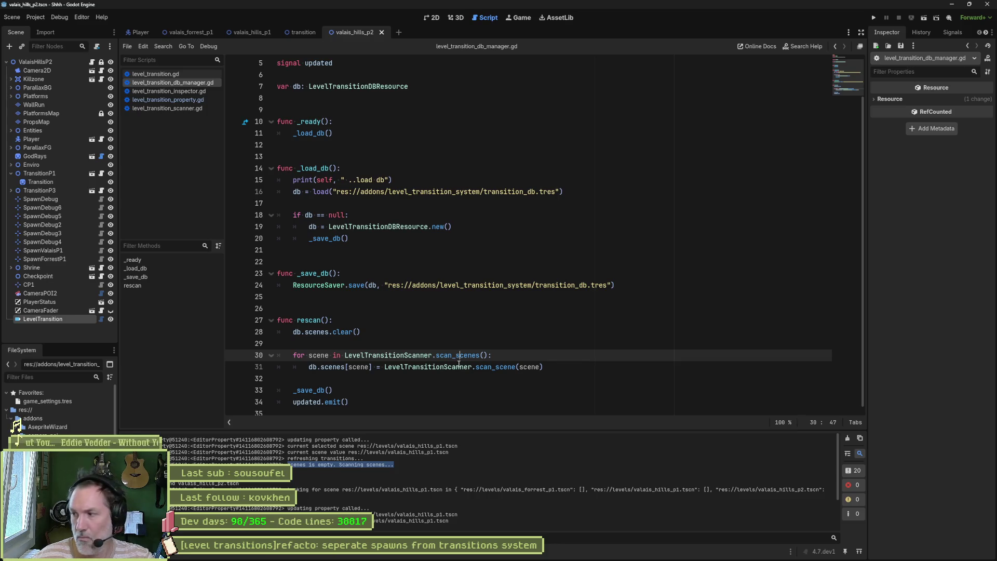
double_click(358, 367)
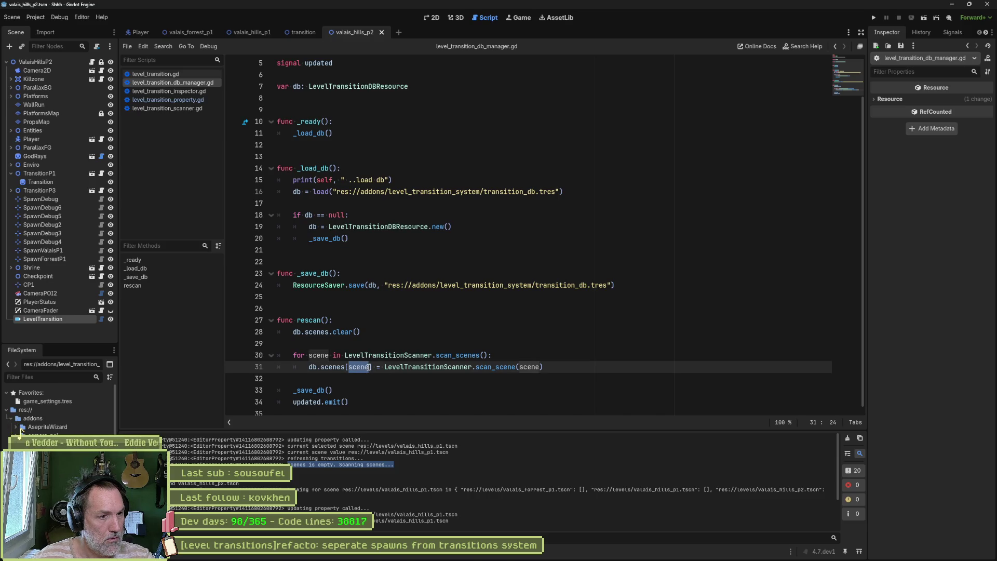
ctrl+click(496, 366)
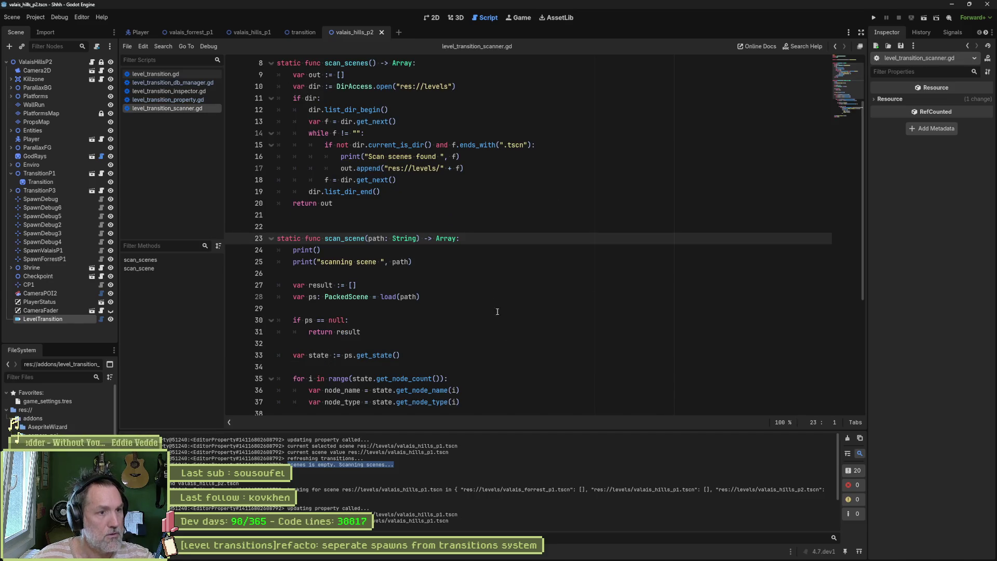
scroll(450, 295, down, 5)
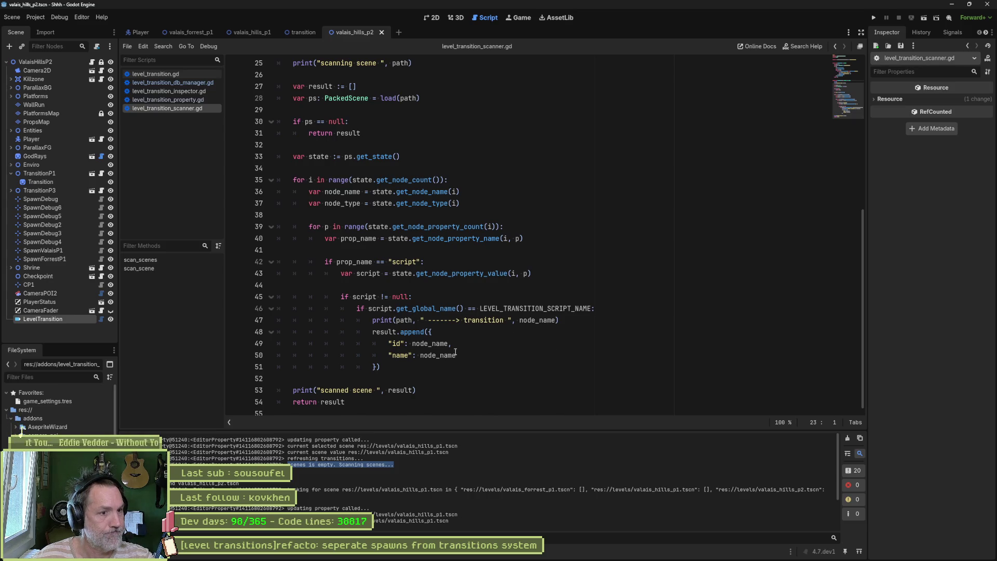
scroll(451, 350, up, 4)
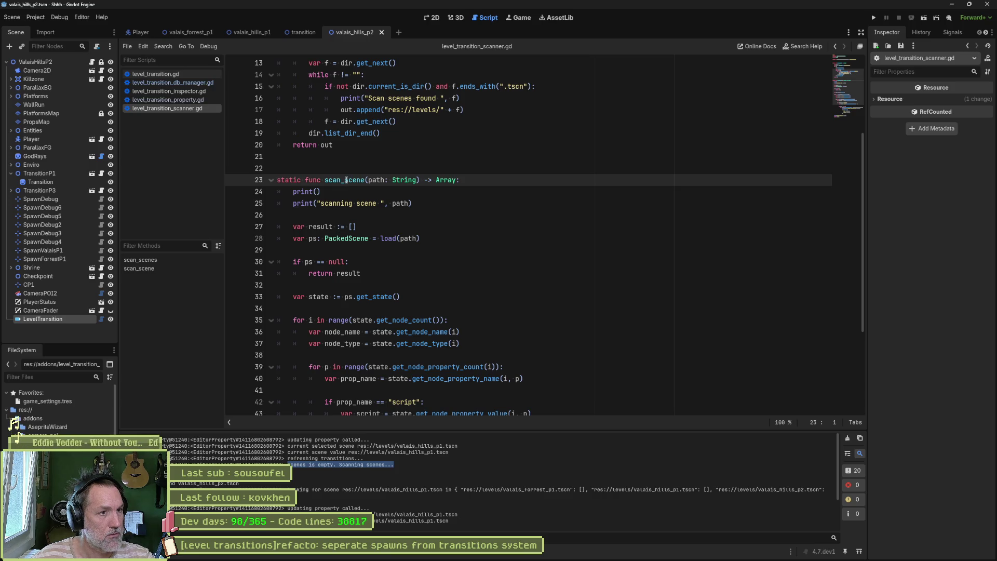
double_click(347, 180)
Replace scan_scene with scan_transitions_in_scene project-wide, whole words and case-sensitive, then save
key(ctrl+shift+r)
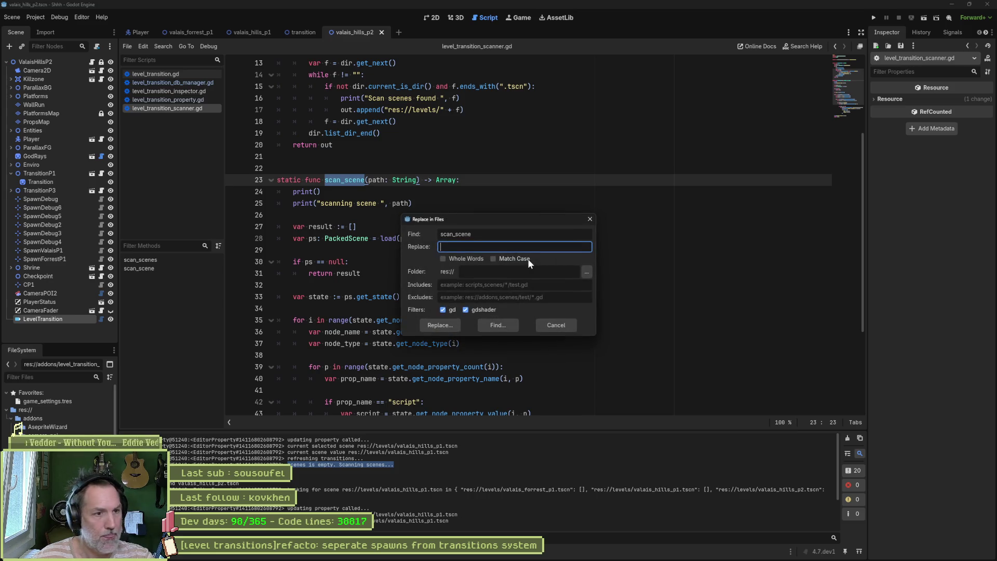
text(scan_transition)
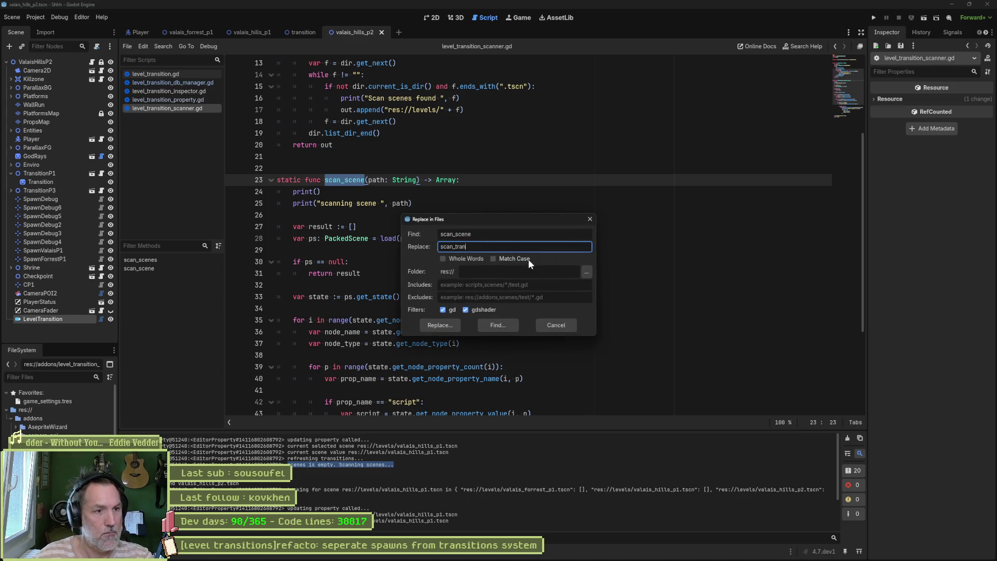
text(s)
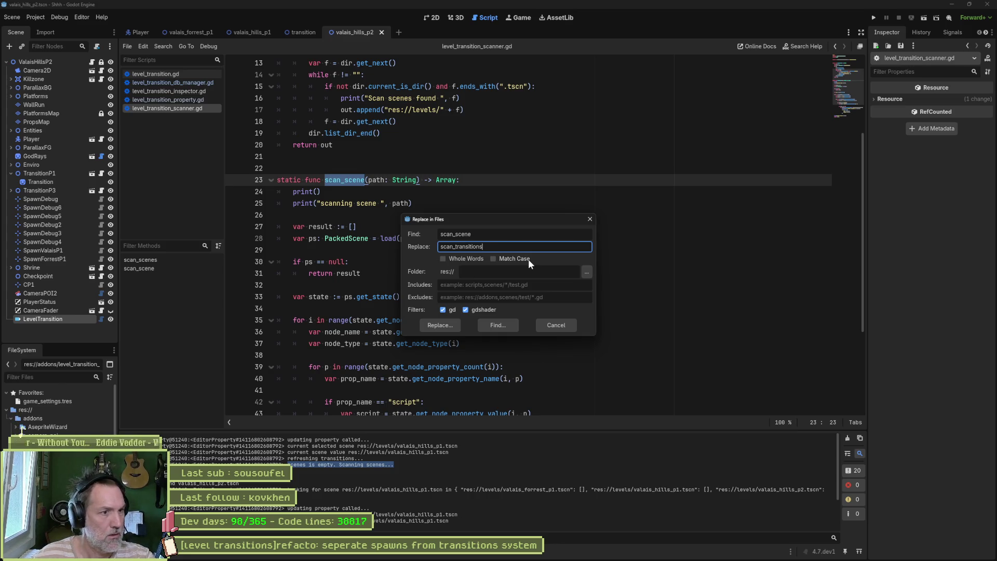
text(_in_scene)
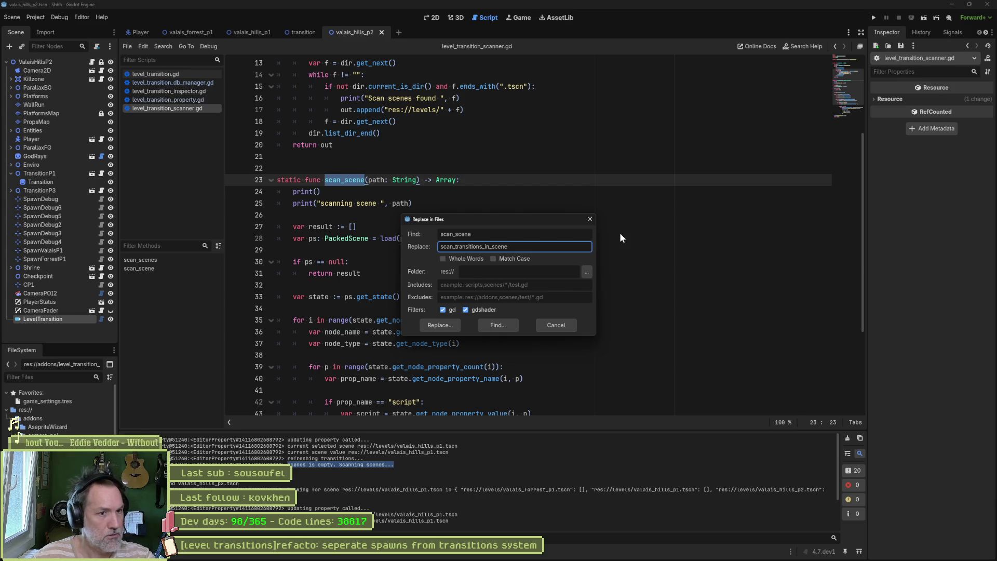
click(479, 258)
click(496, 258)
click(454, 325)
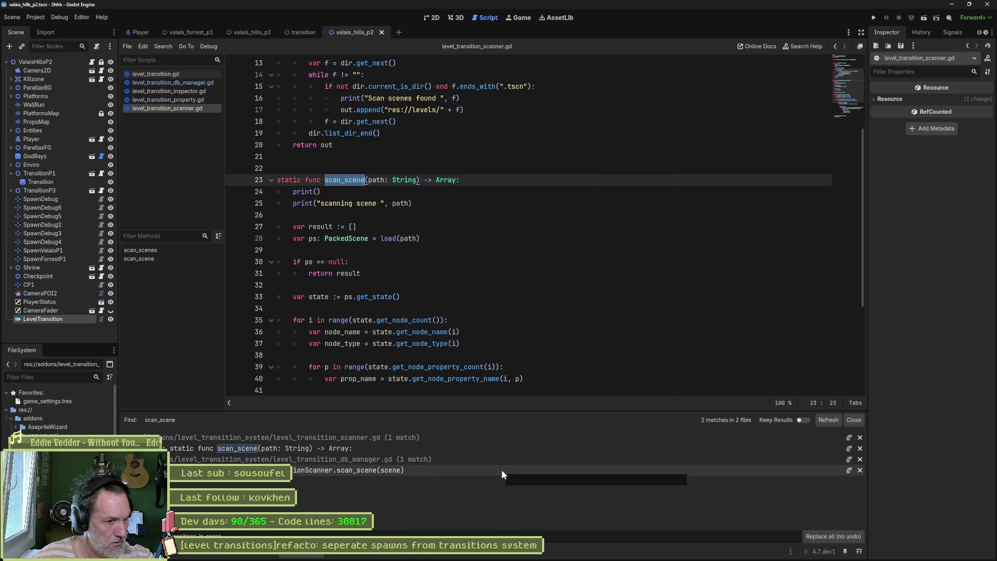
click(826, 536)
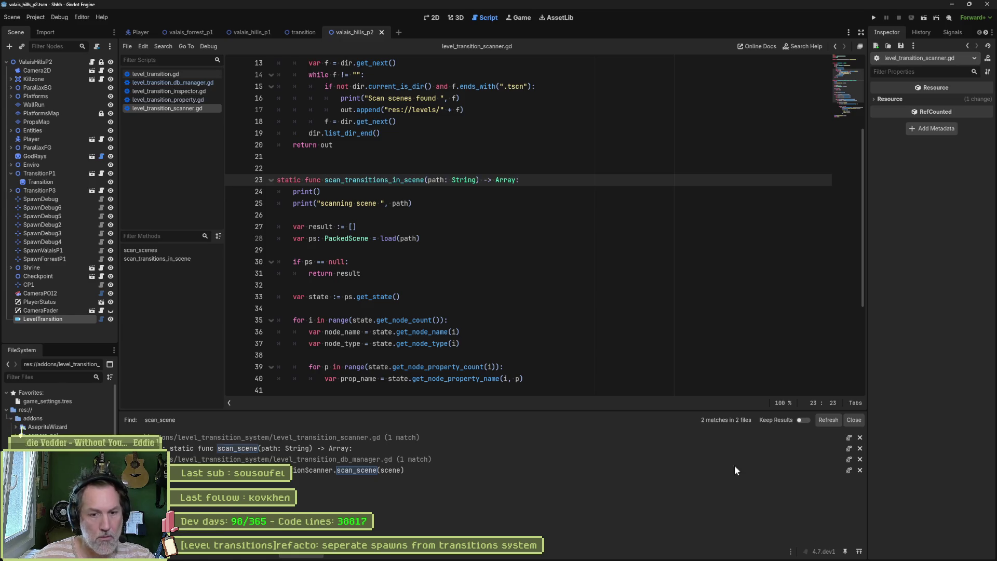
click(853, 421)
click(612, 284)
key(ctrl+s)
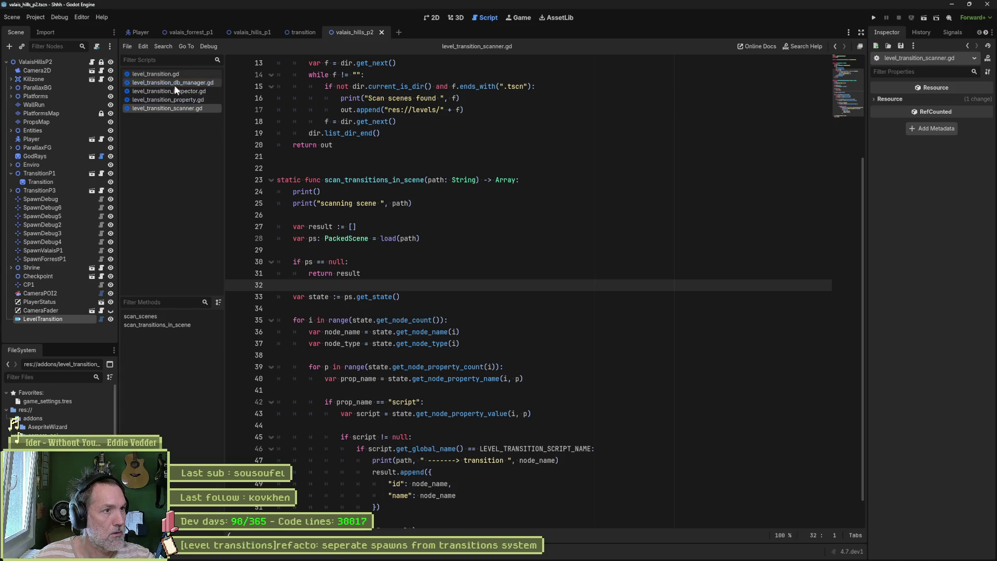
Check the DB manager's renamed call, close level_transition_db_manager.gd, and show the Output log
click(176, 82)
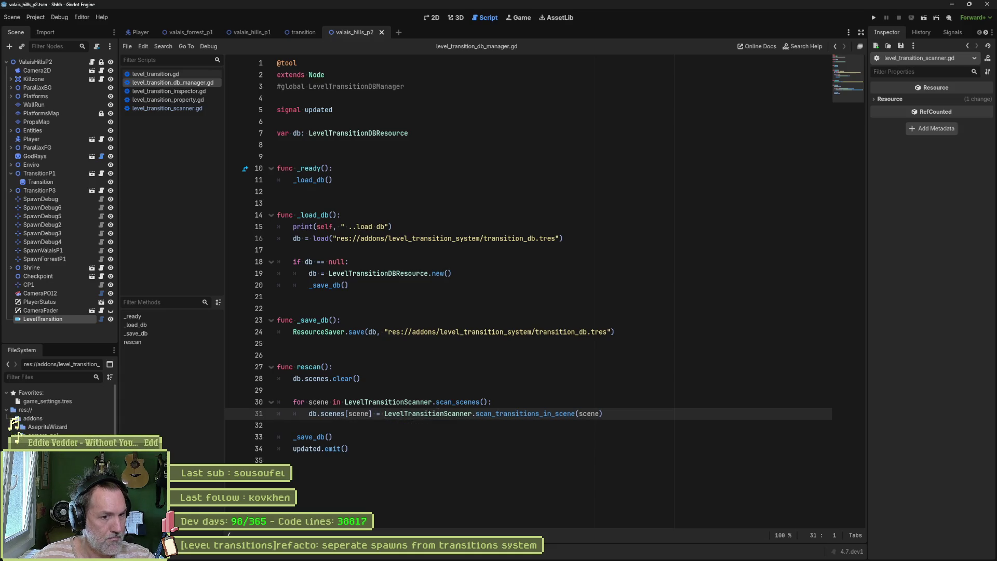
double_click(338, 413)
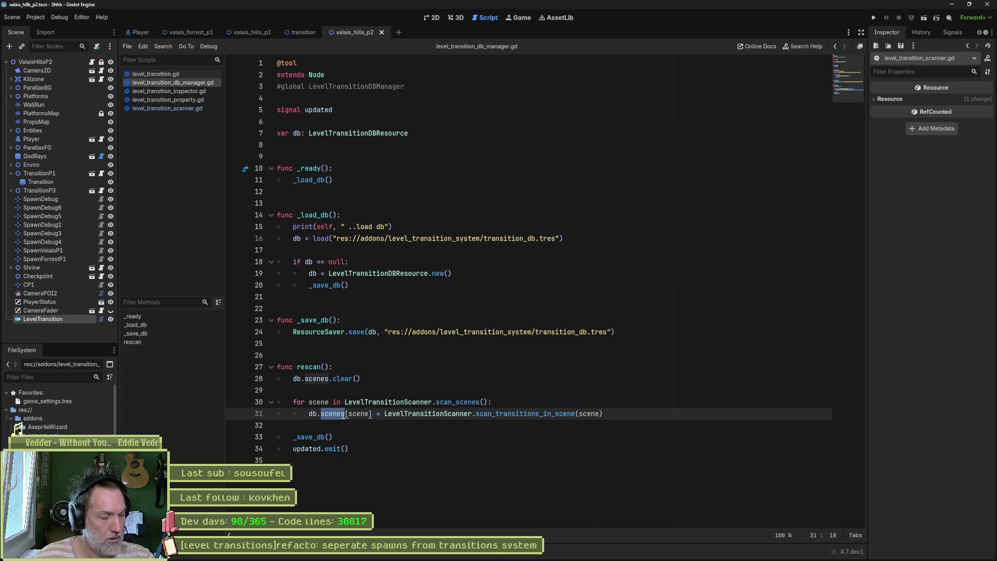
click(467, 367)
key(ctrl+w)
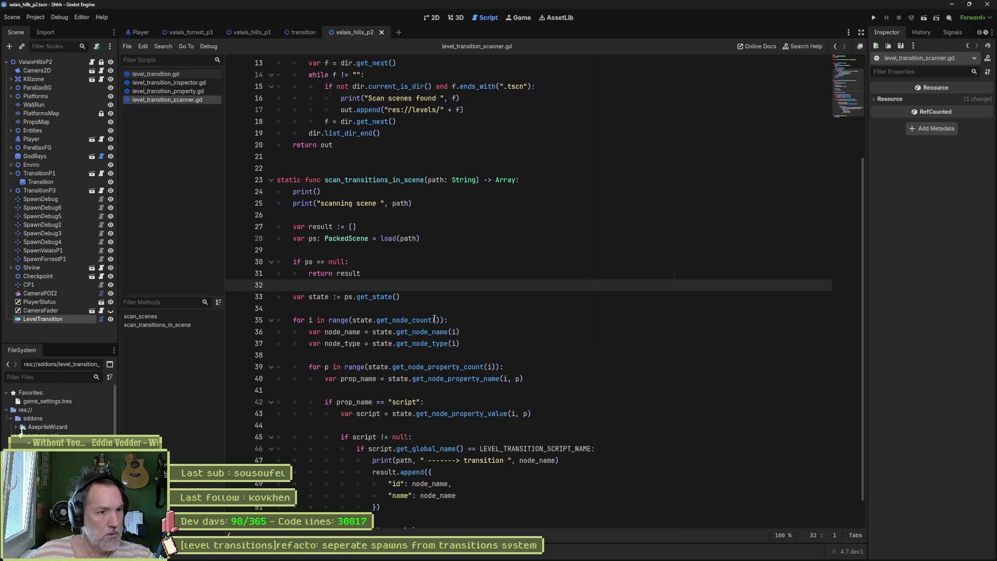
scroll(434, 318, up, 4)
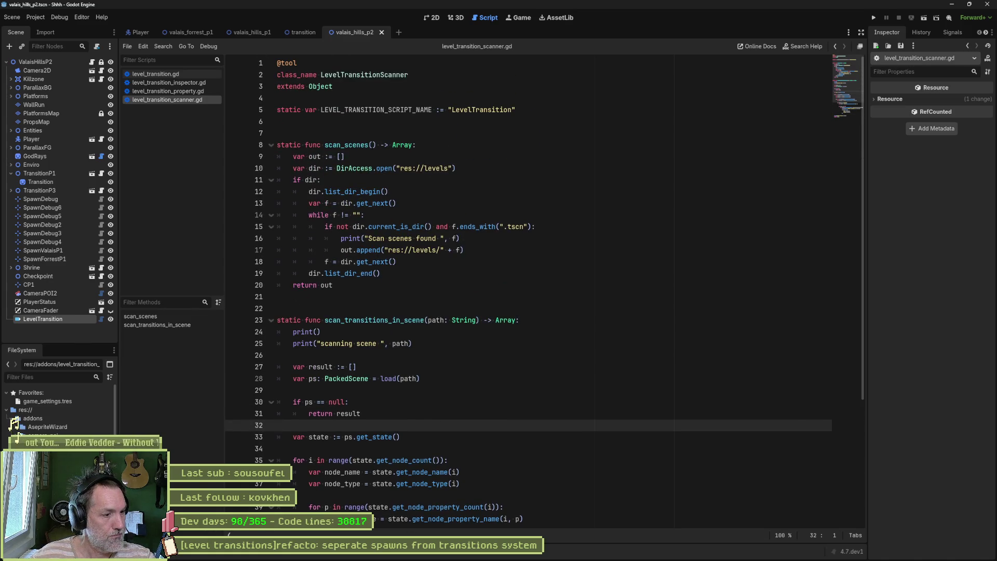
key(alt+o)
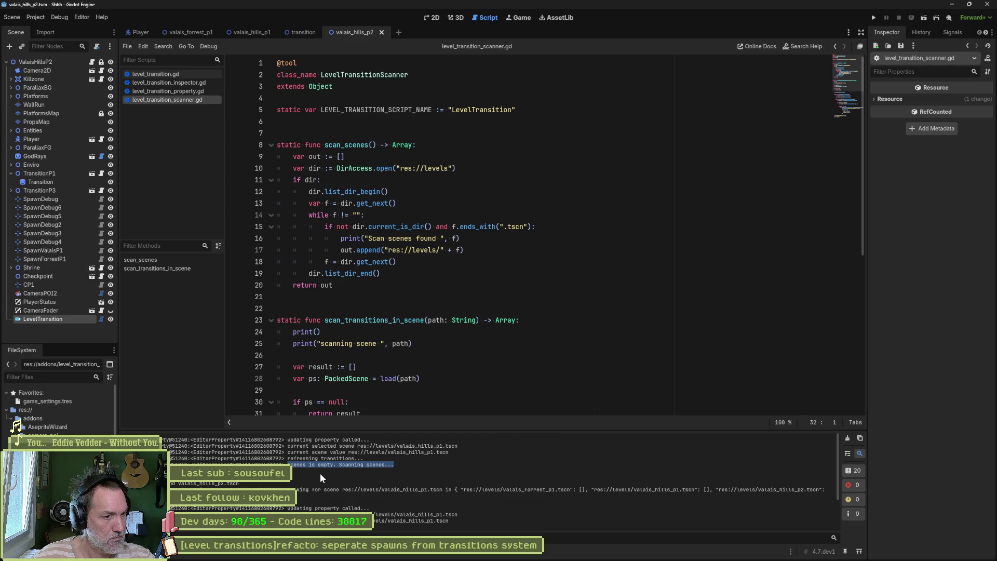
Clear the output and delete the 'updating property called...' print line from _update_property
click(847, 438)
click(60, 319)
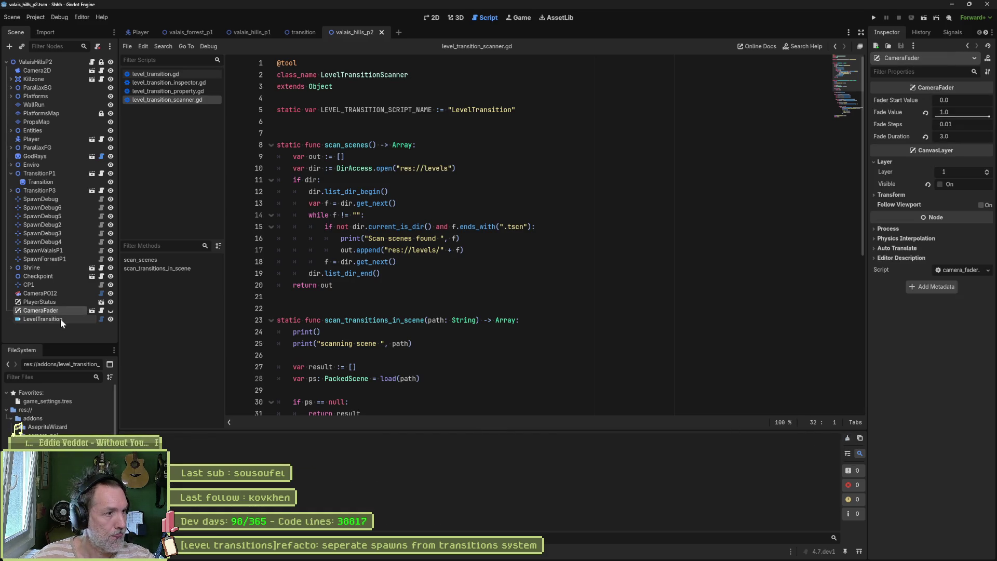
scroll(307, 447, down, 2)
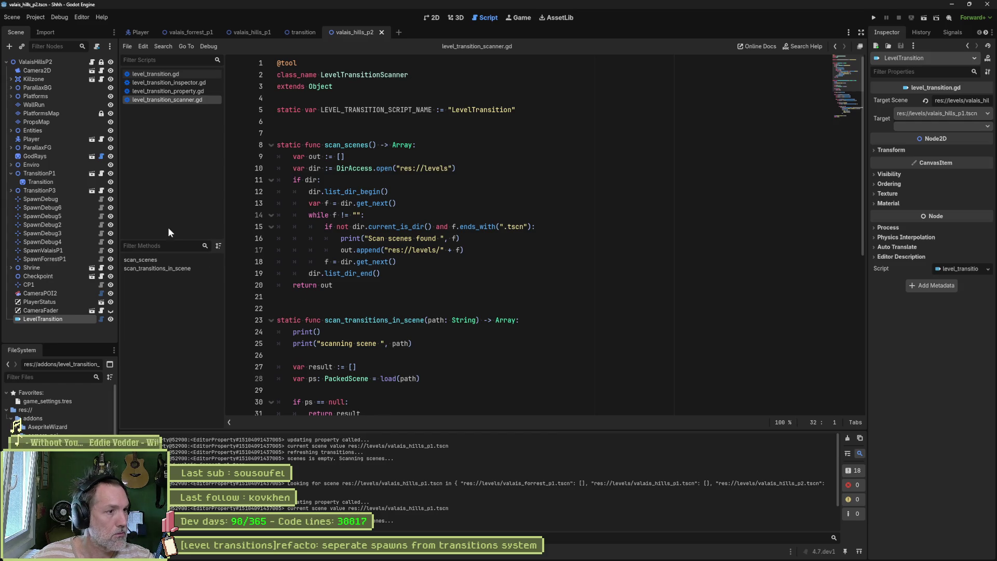
click(179, 91)
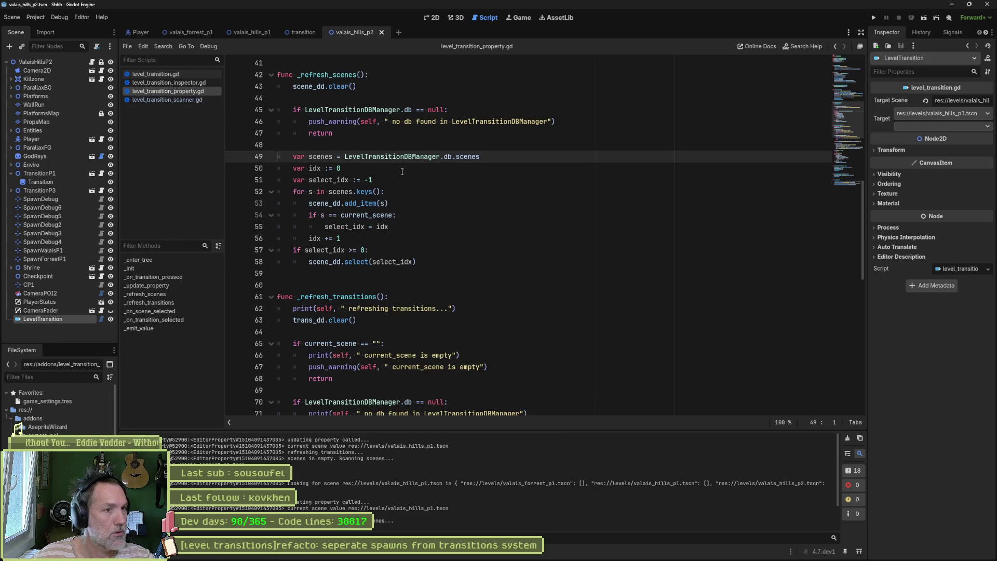
scroll(407, 237, up, 6)
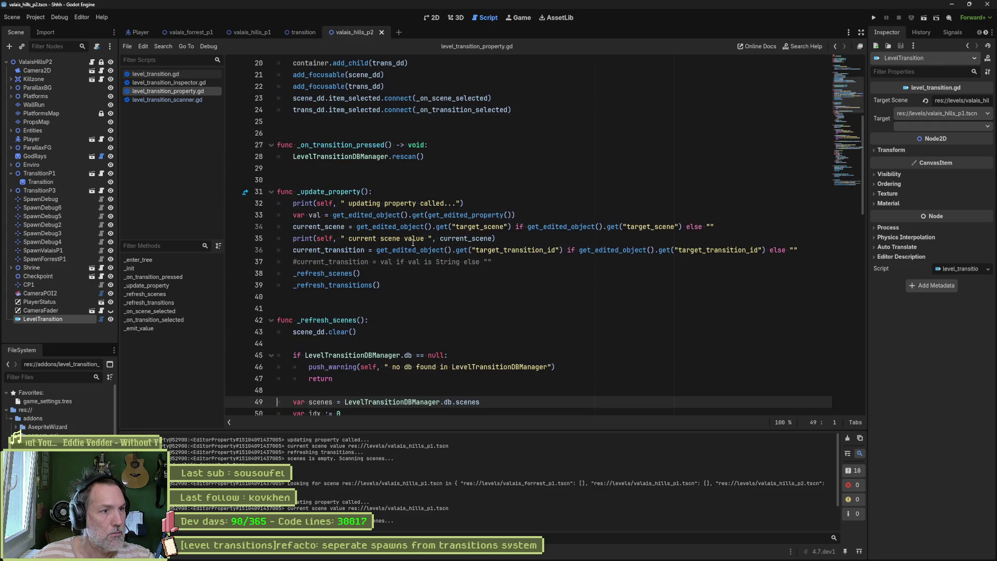
click(462, 203)
key(ctrl+shift+k)
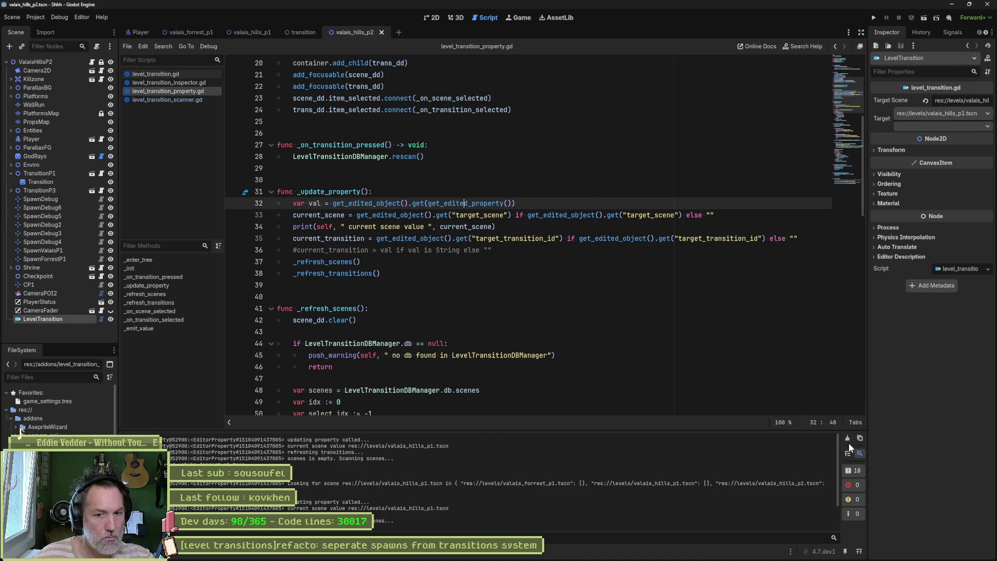
Reselect LevelTransition to refresh the log and jump to the _refresh_transitions definition
click(52, 322)
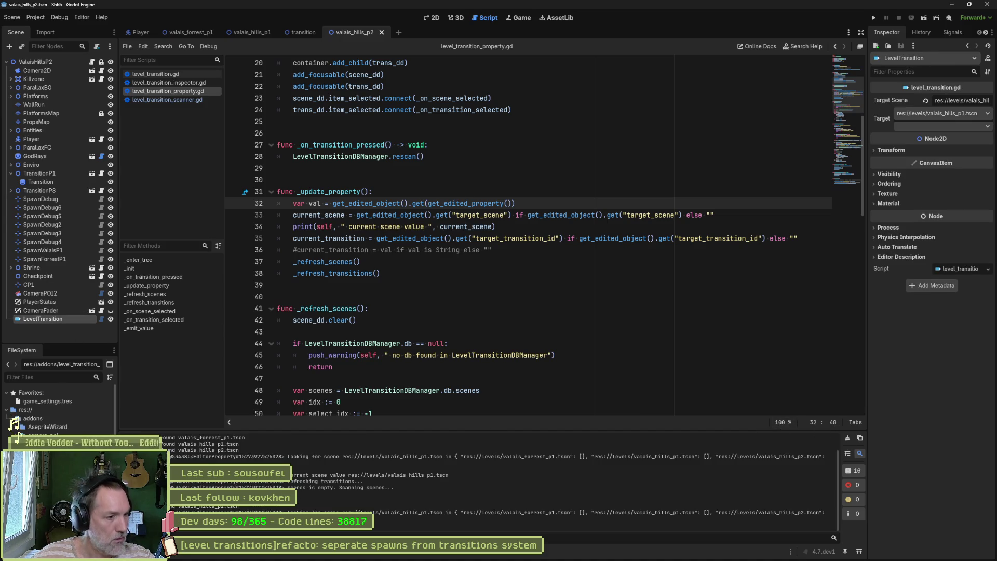
scroll(318, 447, up, 2)
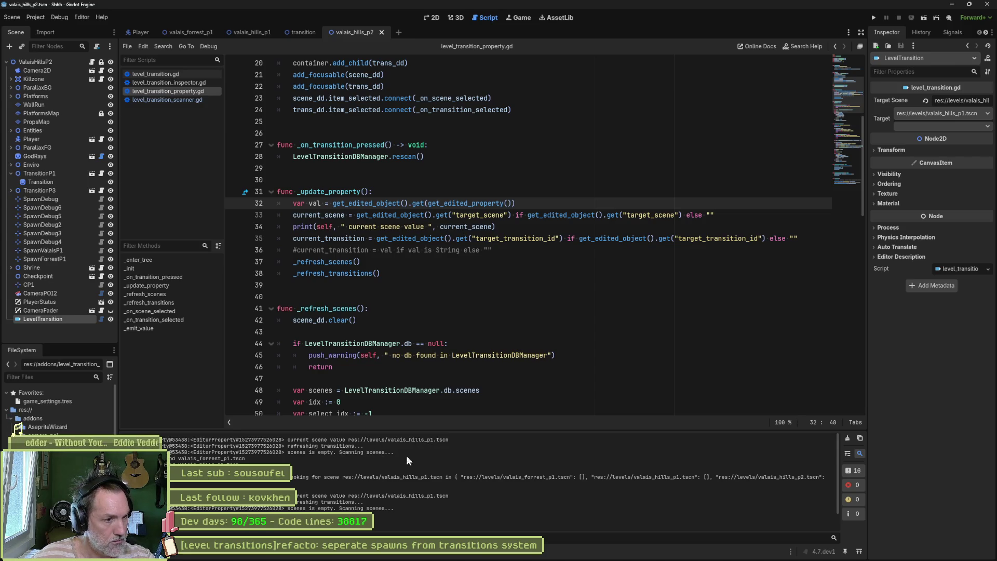
ctrl+click(343, 273)
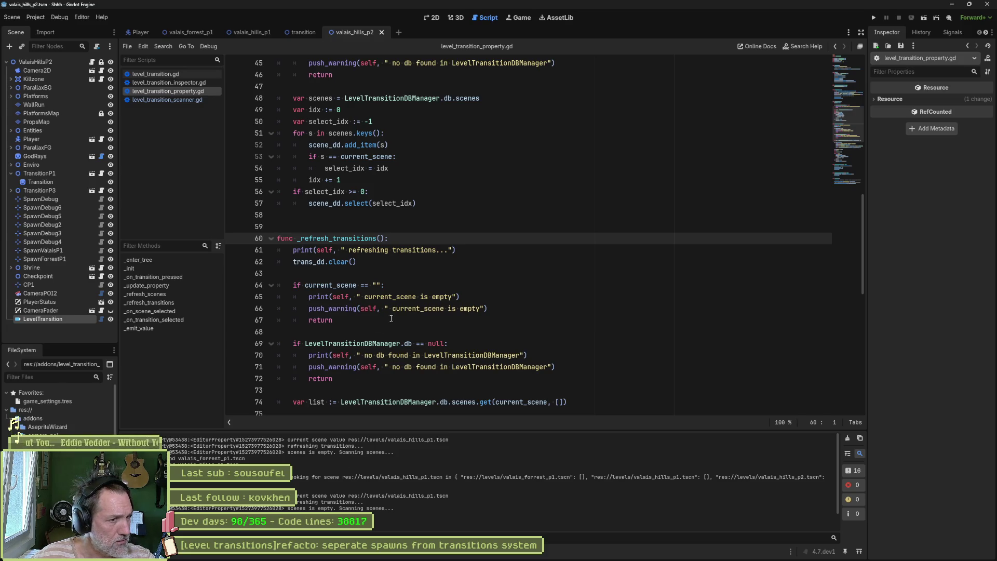
Select the list variable on line 74 and search files to replace it with 'transitions'
scroll(393, 321, down, 3)
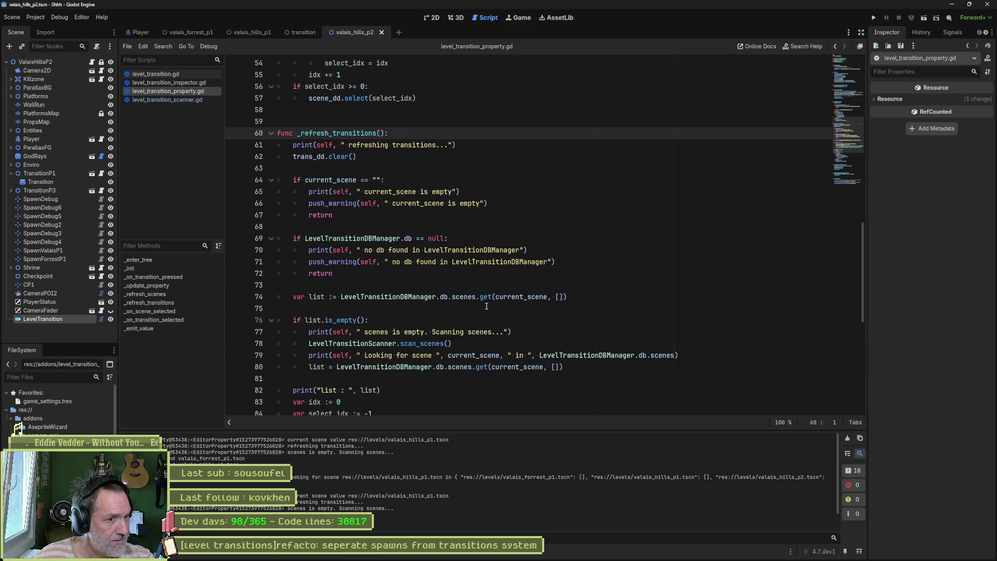
double_click(316, 296)
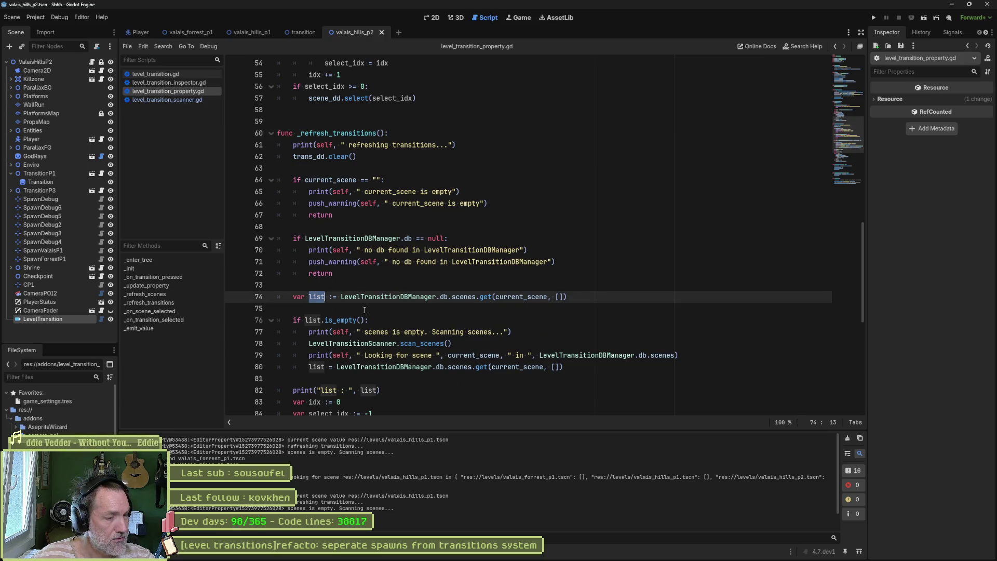
scroll(439, 310, down, 4)
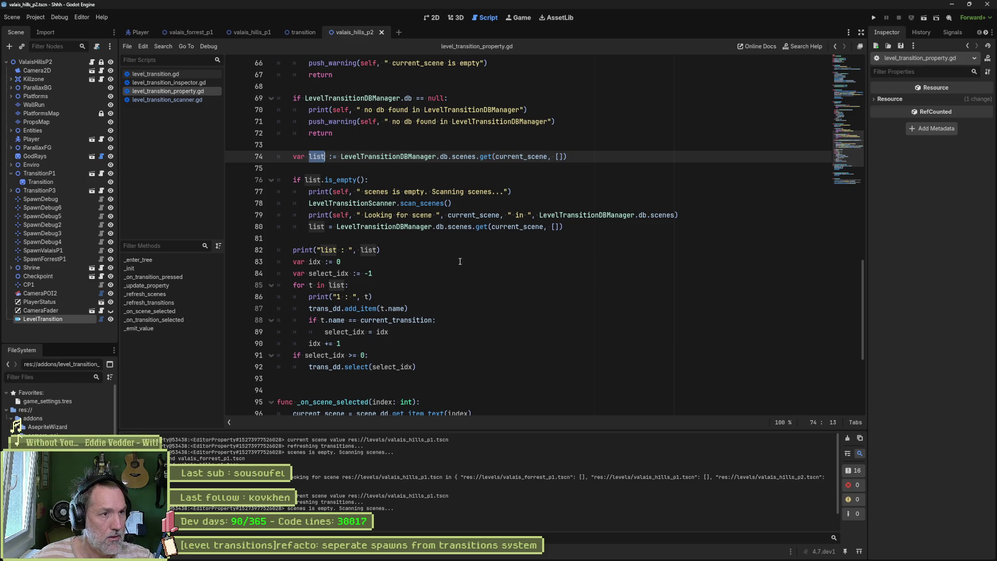
key(ctrl+shift+r)
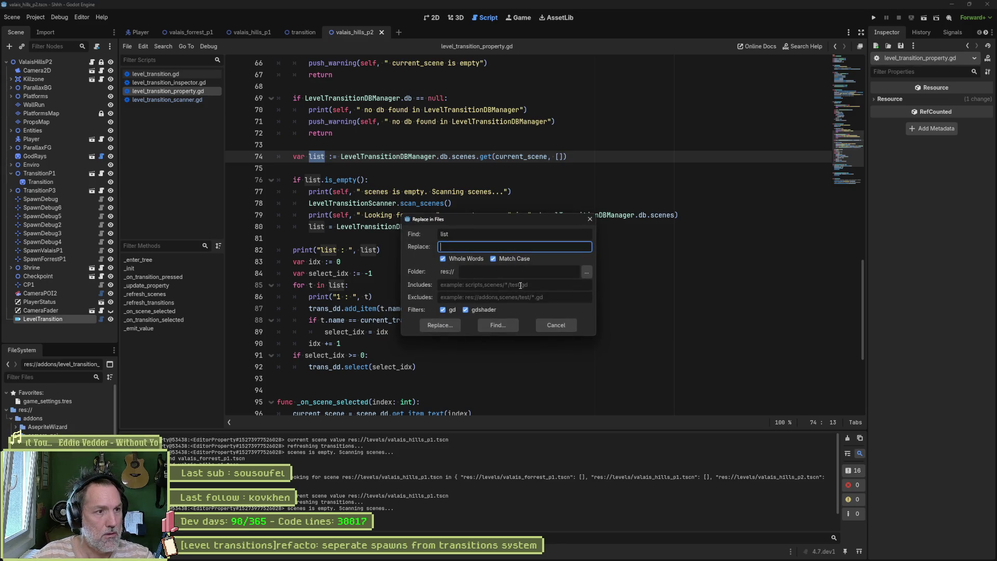
text(ansitions)
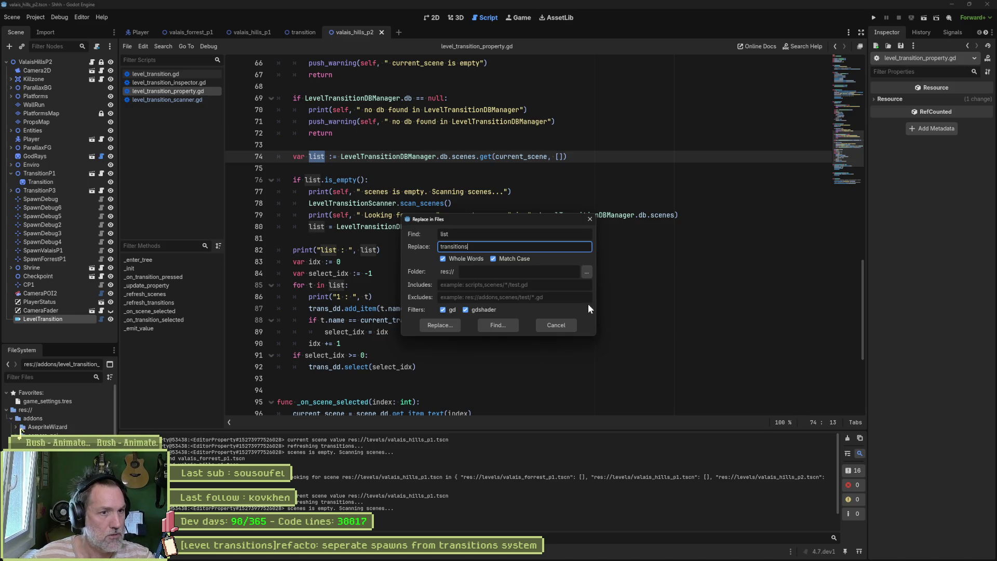
click(441, 323)
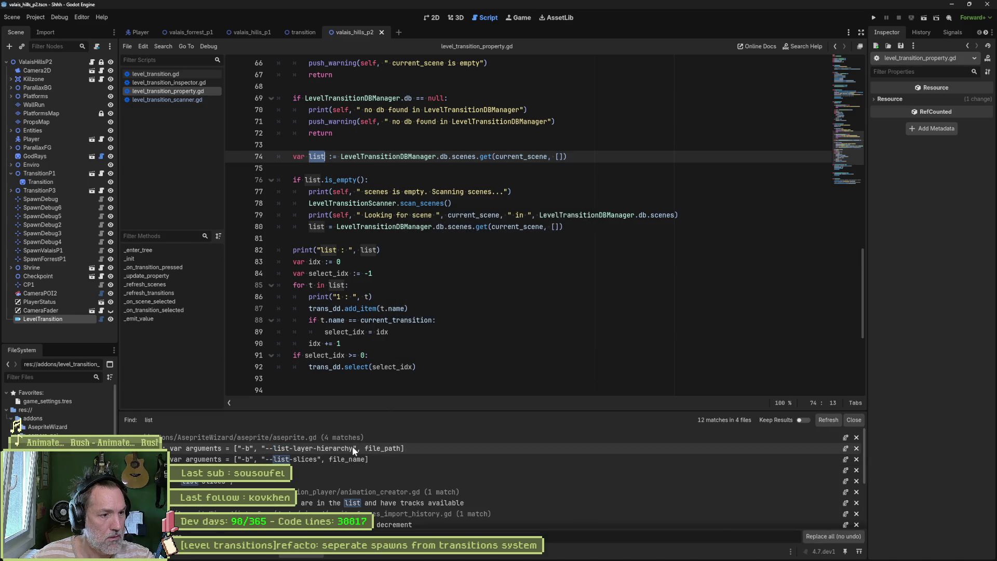
Drop other addon files' matches, replace all list occurrences in this script, and close results
click(857, 438)
click(857, 437)
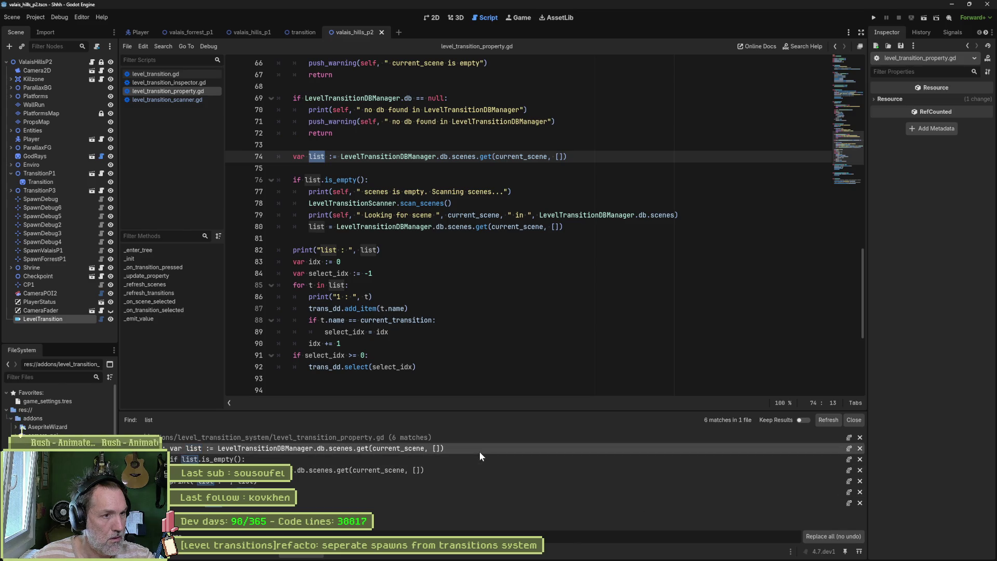
click(467, 462)
click(445, 472)
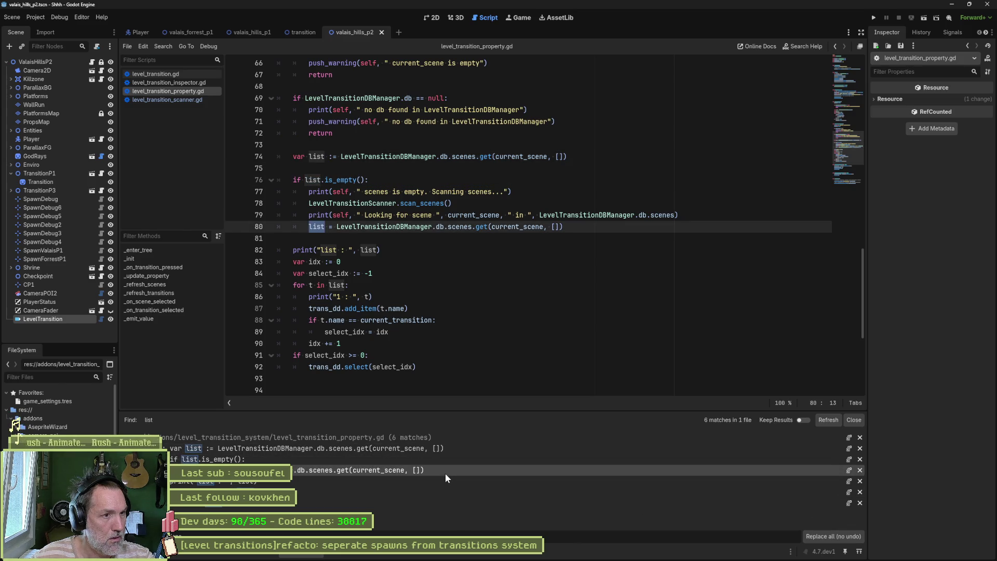
click(416, 480)
click(404, 492)
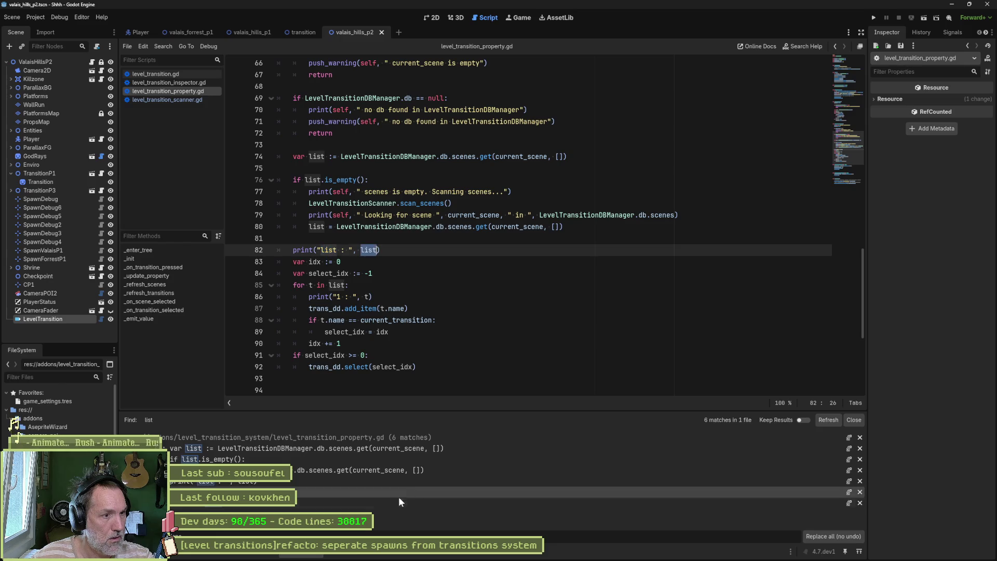
click(391, 501)
click(833, 536)
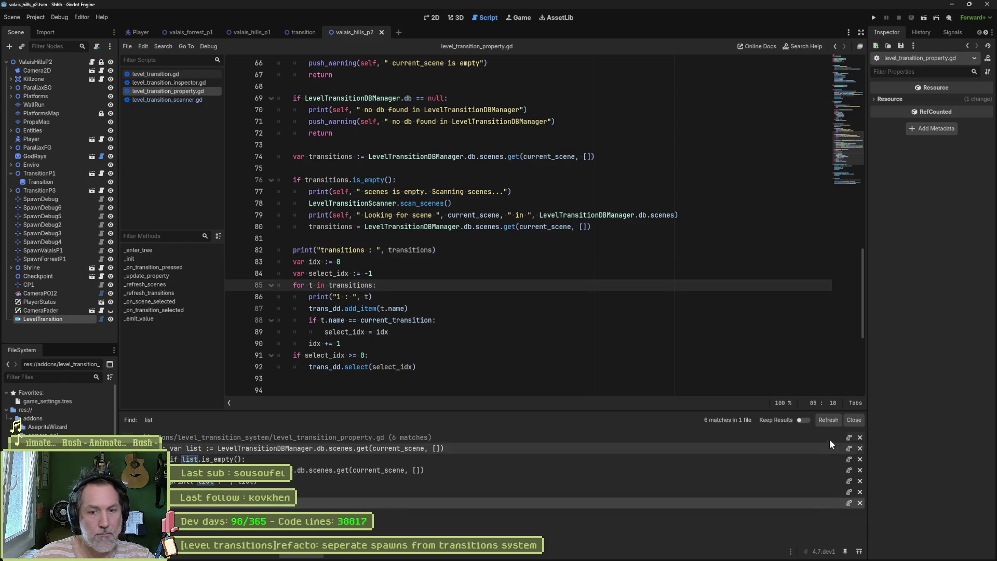
click(828, 419)
click(846, 420)
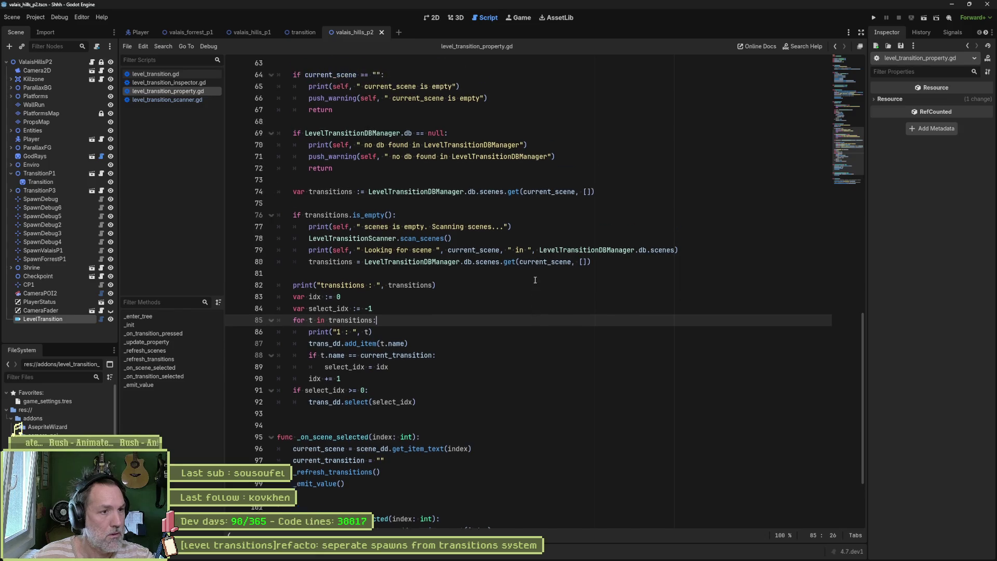
Reword line 77's empty message to 'No transitions in', current_scene, 'Scanning scene...' and save
scroll(534, 281, up, 1)
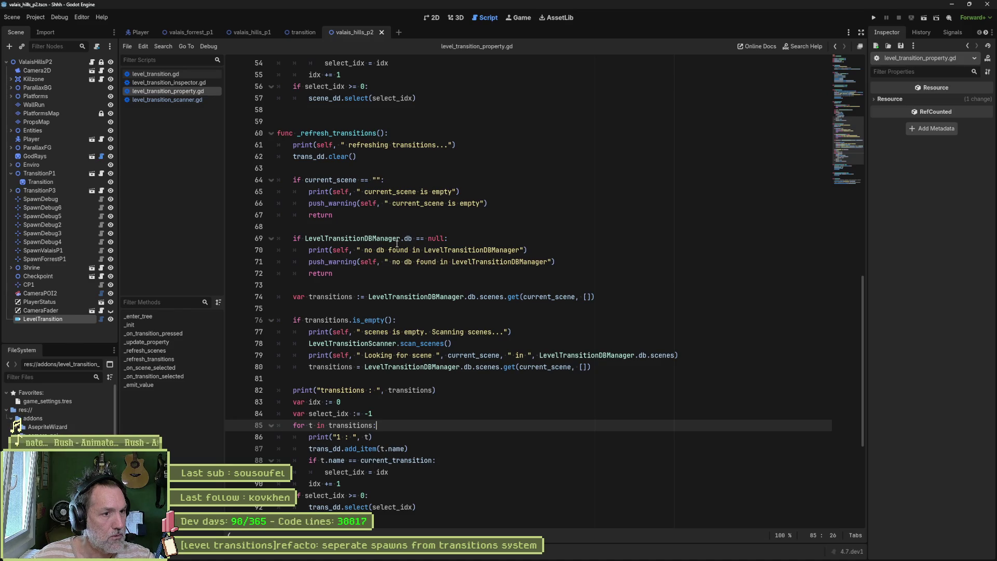
double_click(330, 296)
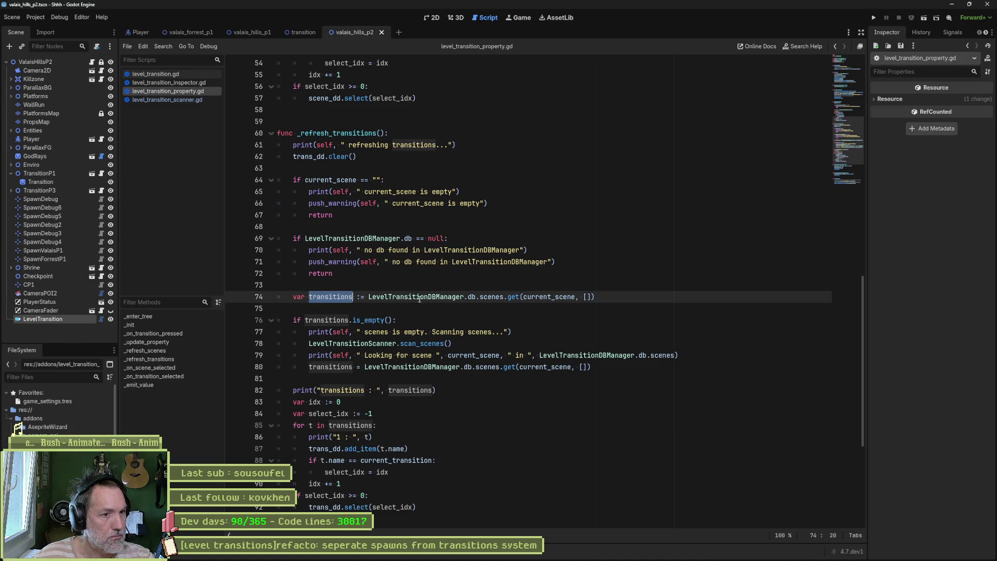
double_click(377, 331)
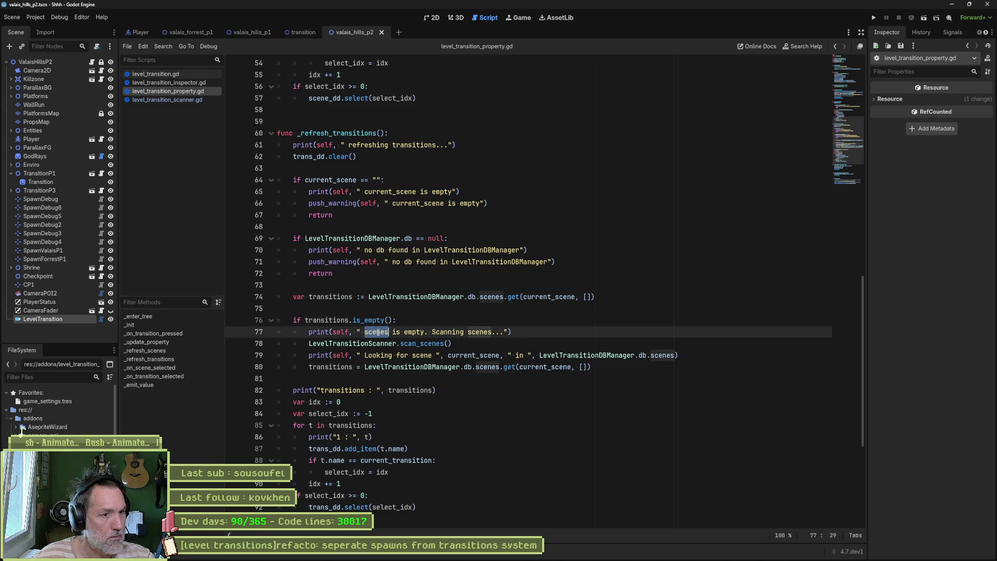
mouse_move(365, 332)
mouse_down()
mouse_move(489, 328)
mouse_move(394, 332)
mouse_move(424, 331)
mouse_up()
text(No)
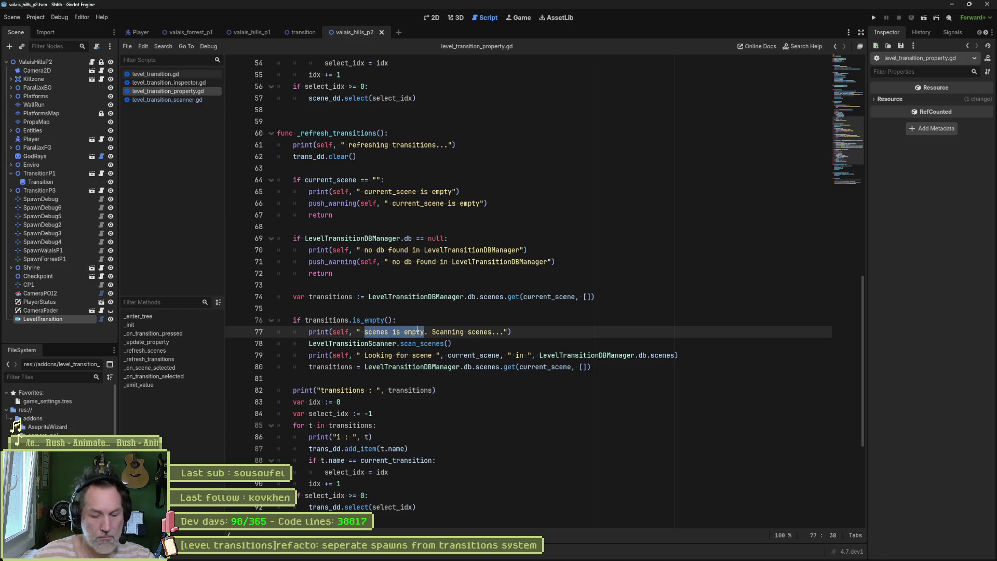
text( transitions)
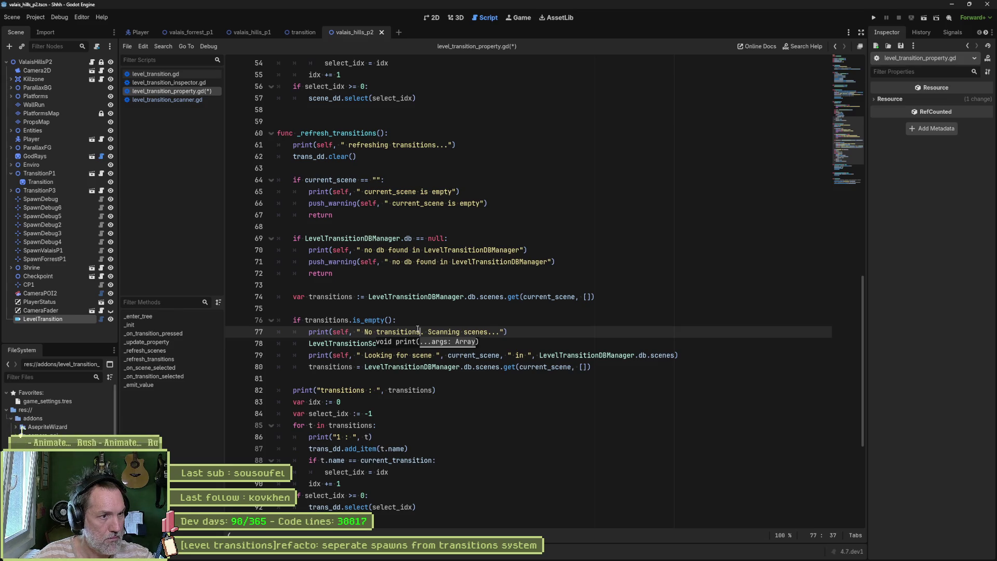
text(in ")
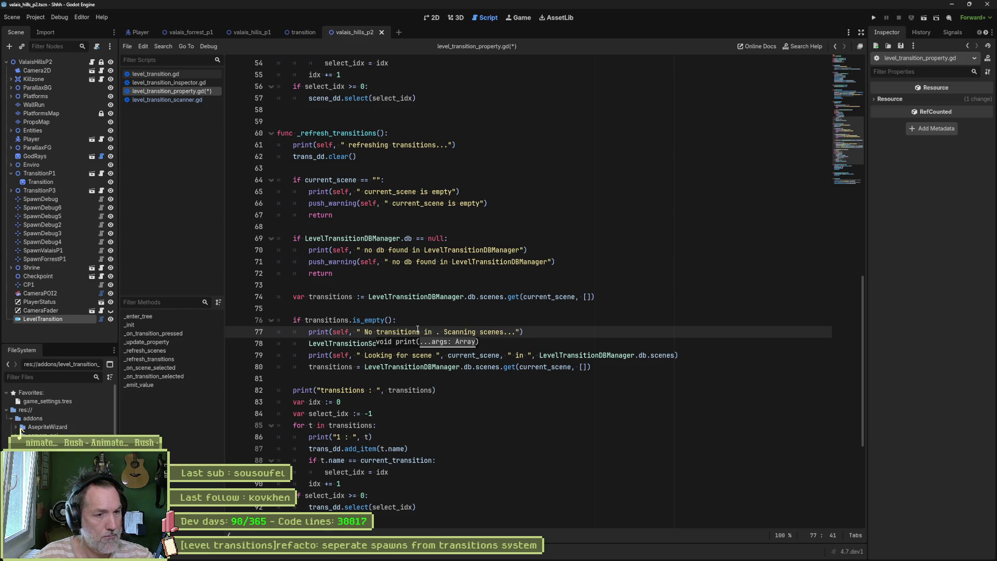
text(, current_scnee. Scanning sce)
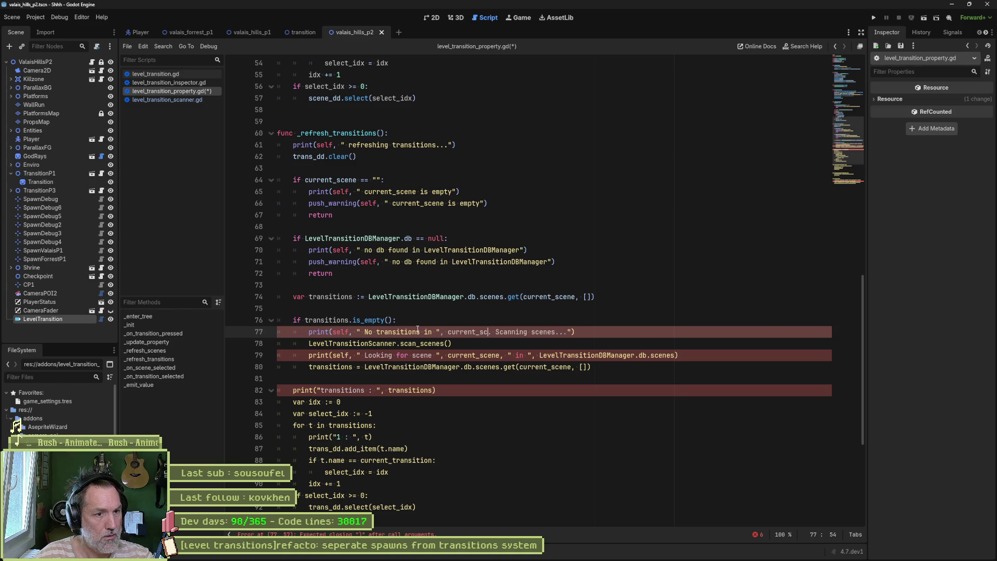
key(Delete)
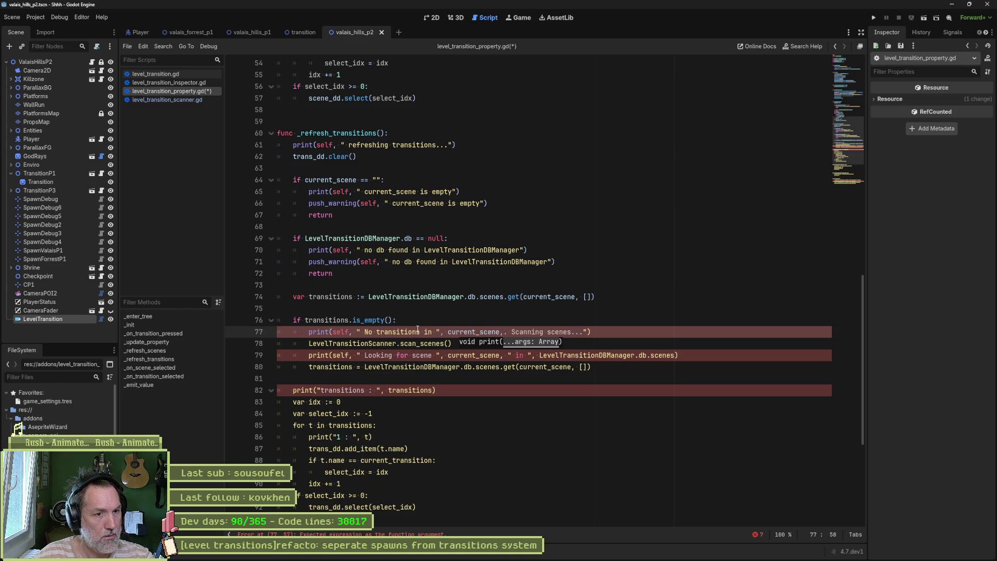
key(Delete)
key(Delete)
text(, " S)
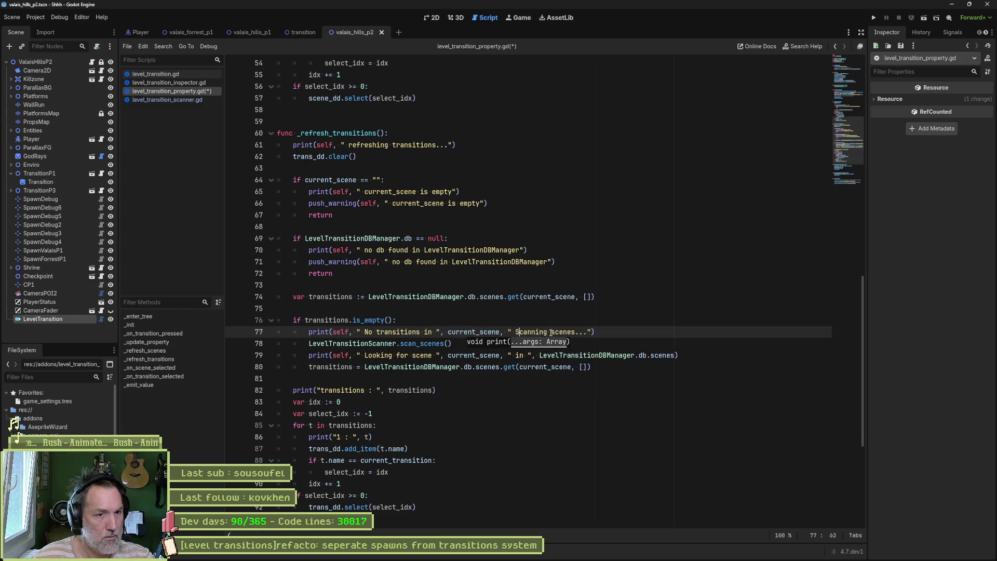
drag(551, 333, 577, 333)
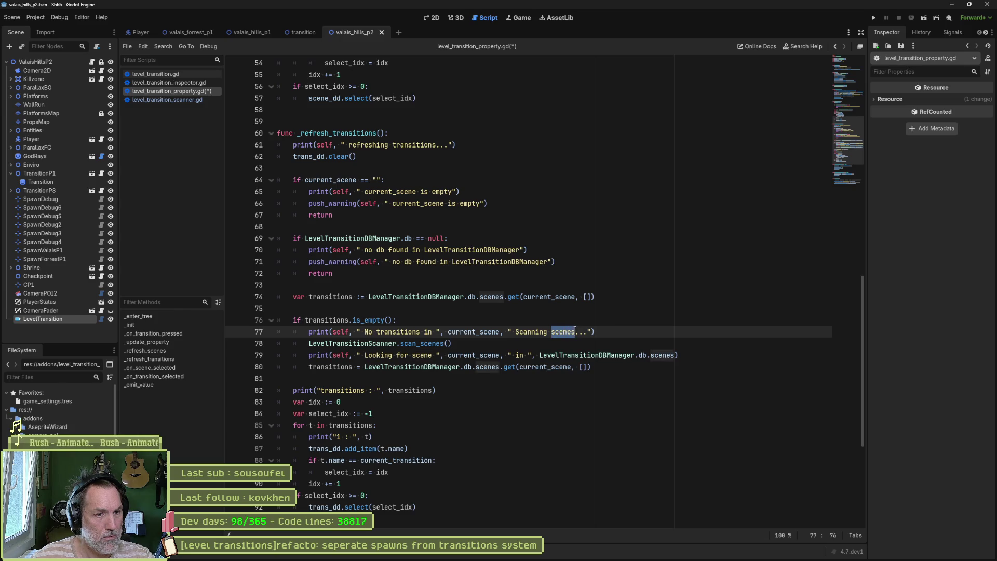
click(576, 334)
key(BackSpace)
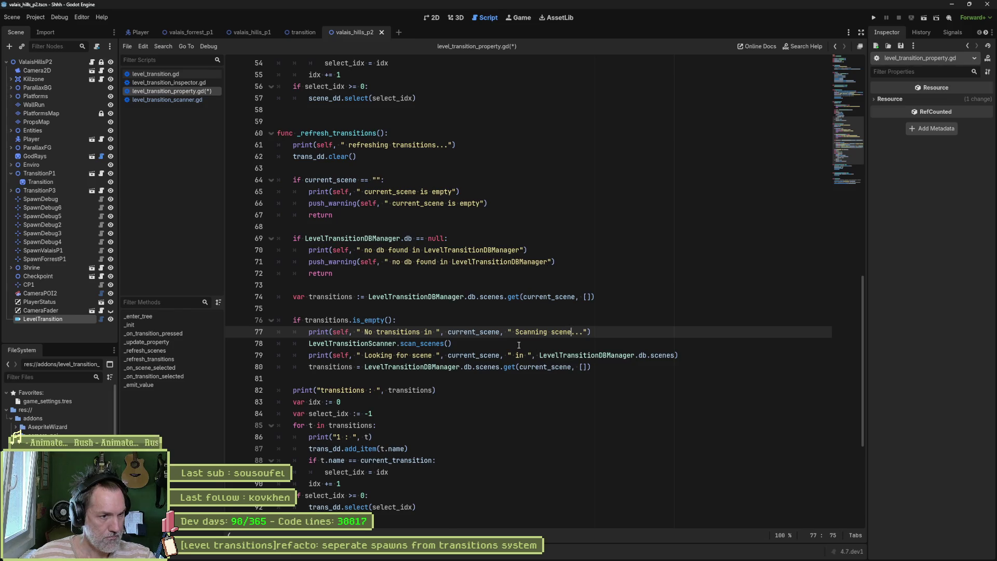
key(ctrl+s)
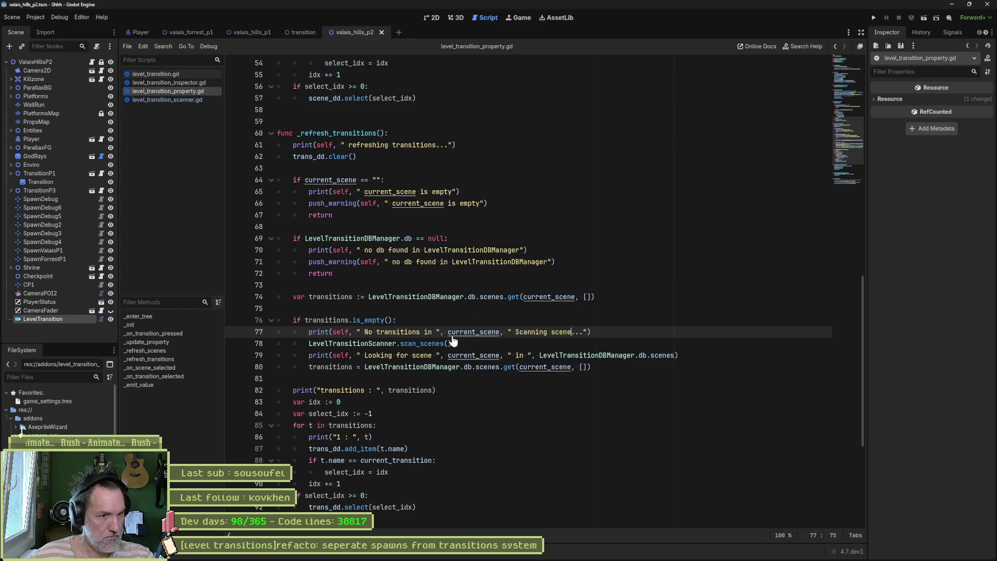
Insert 'current_scene:' into the message text and save the script again
double_click(460, 333)
key(ctrl+c)
click(432, 333)
key(ctrl+v)
text(:)
key(ctrl+s)
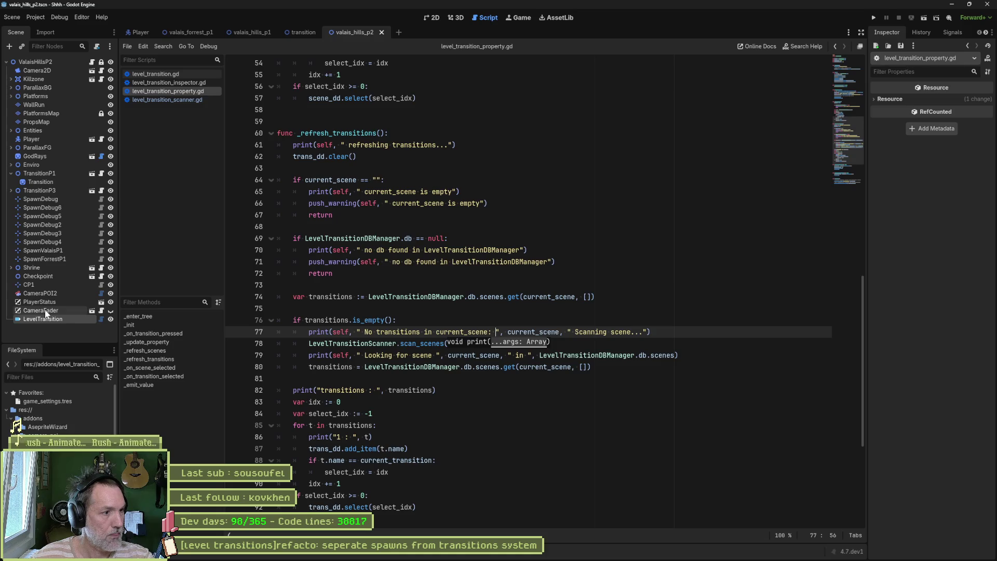
Select CameraFader, clear the output, and reselect LevelTransition to log the new message
click(73, 310)
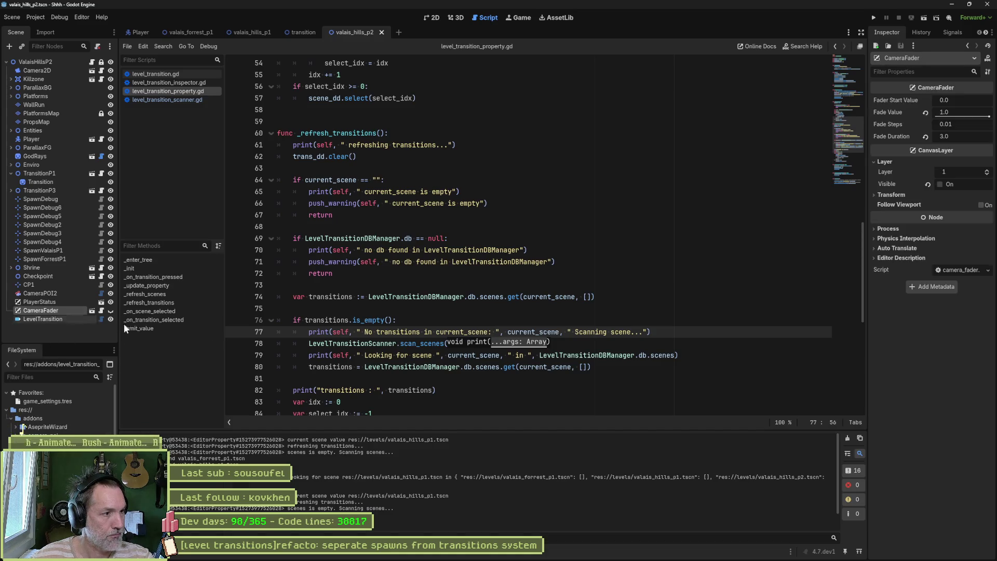
click(846, 439)
click(72, 319)
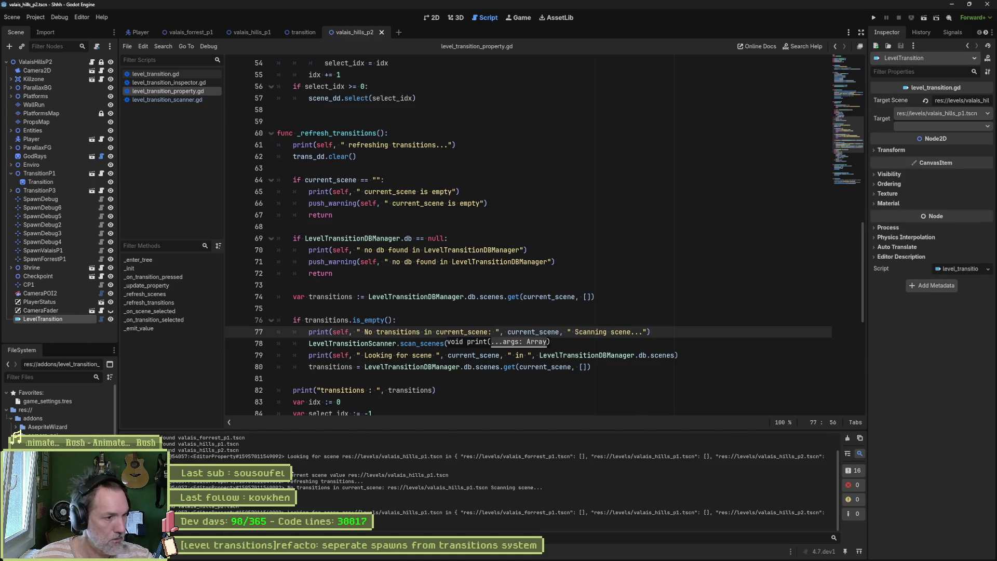
scroll(298, 461, up, 1)
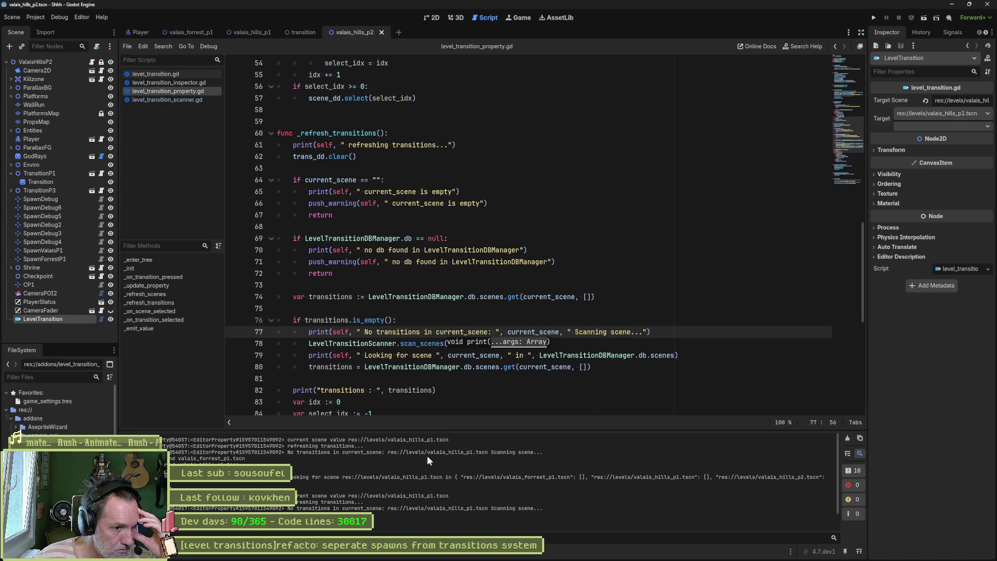
Select the scan_scenes call on line 78 and the get() arguments on line 74
click(429, 343)
double_click(429, 343)
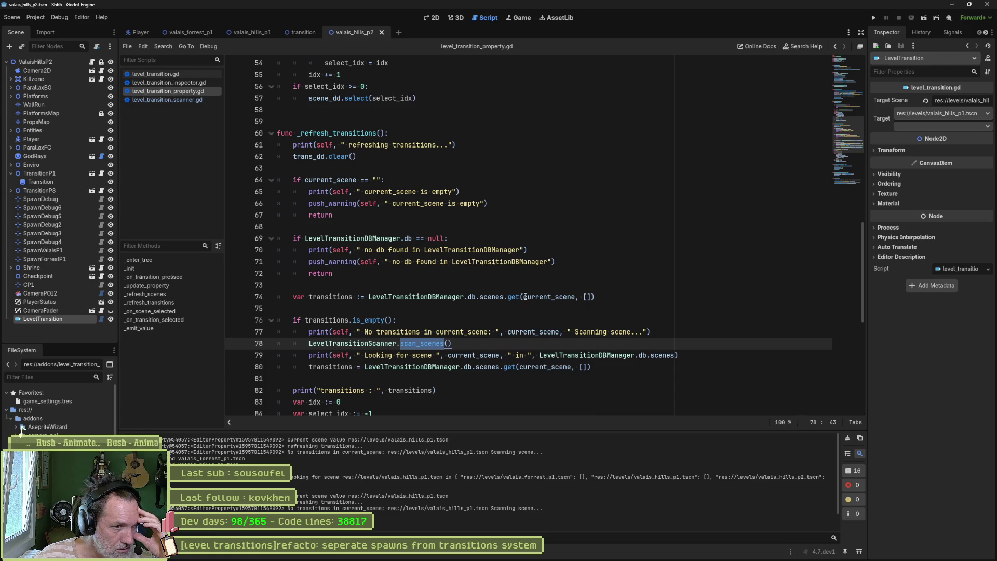
drag(524, 297, 590, 297)
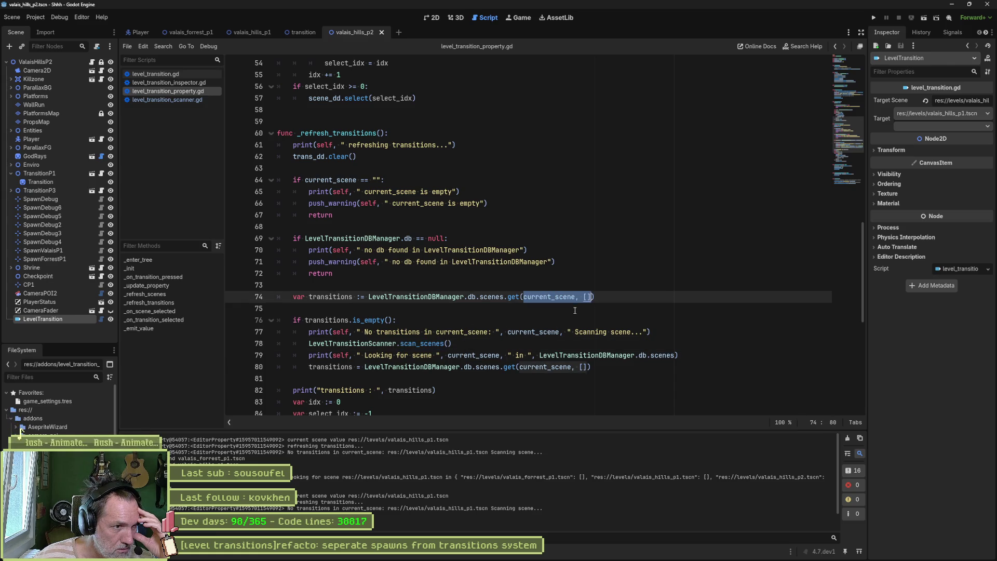
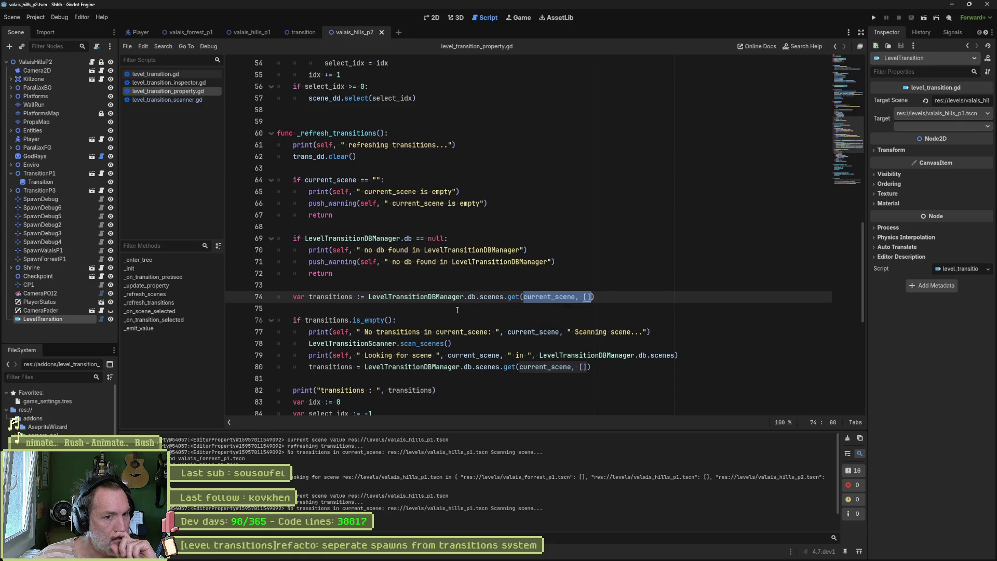
Change line 78's scan_scenes() to LevelTransitionScanner.scan_transitions_in_scene(current_scene) via autocomplete and save
drag(452, 343, 401, 344)
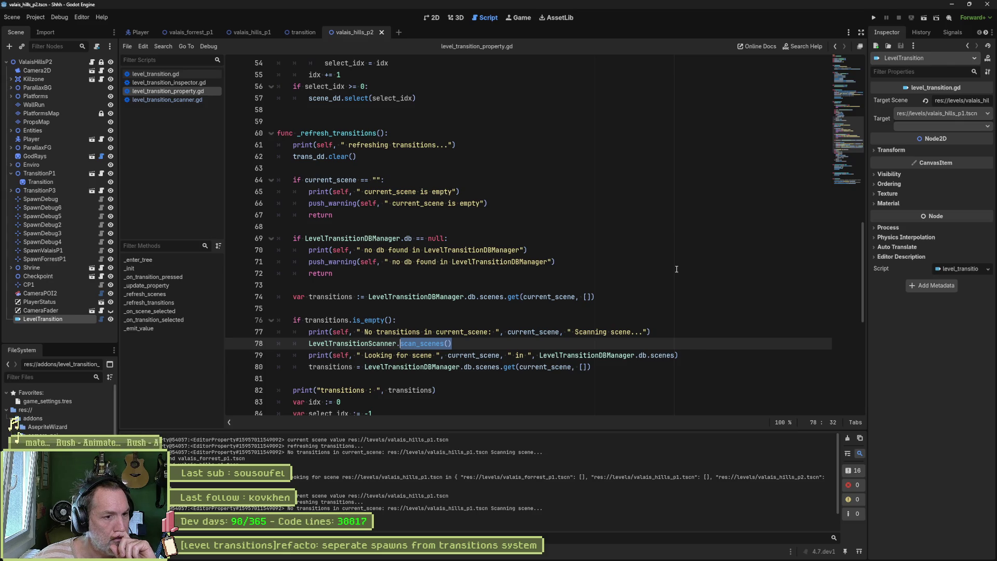
scroll(676, 269, down, 1)
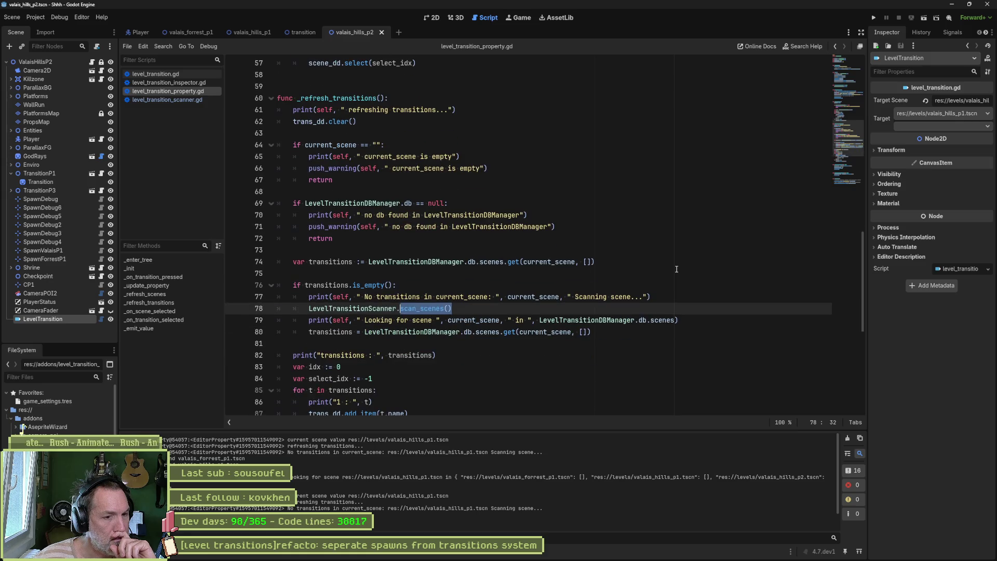
click(475, 308)
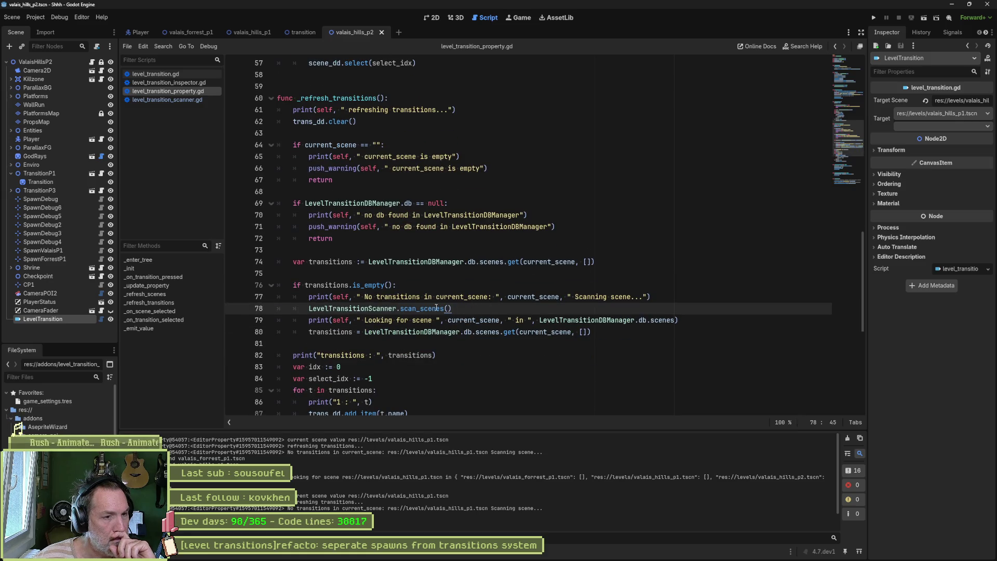
key(BackSpace)
key(BackSpace)
key(BackSpace)
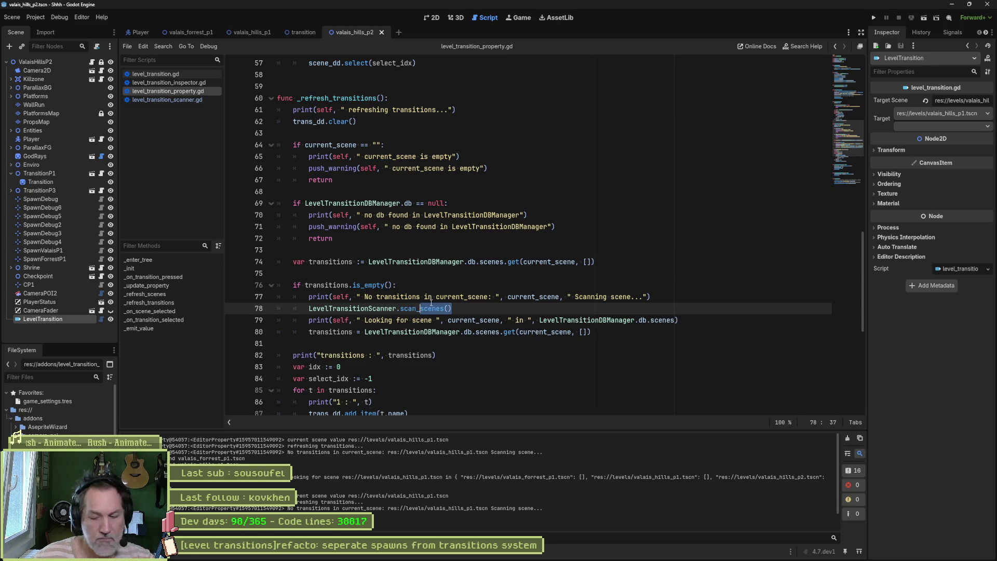
key(ctrl+space)
key(Down)
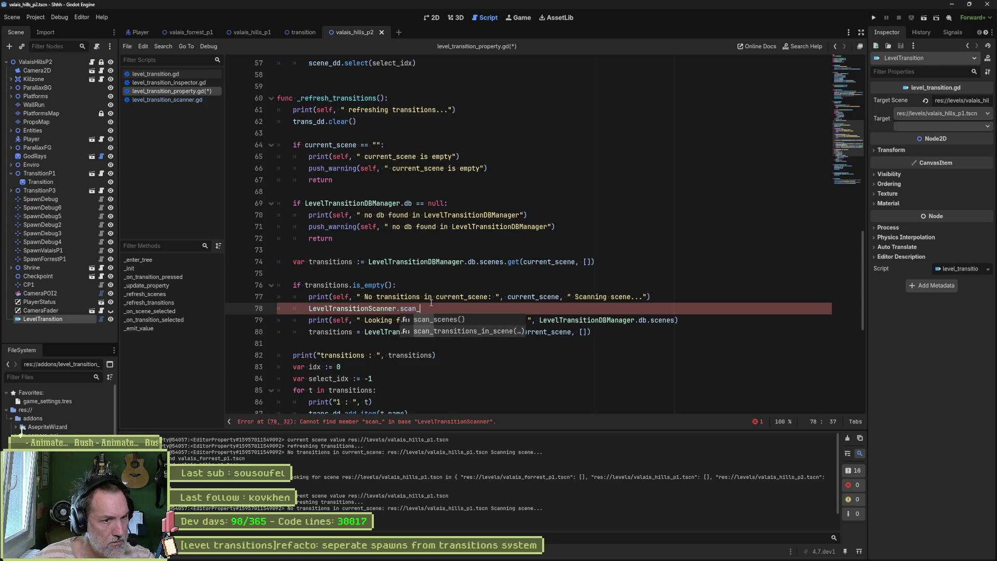
key(Return)
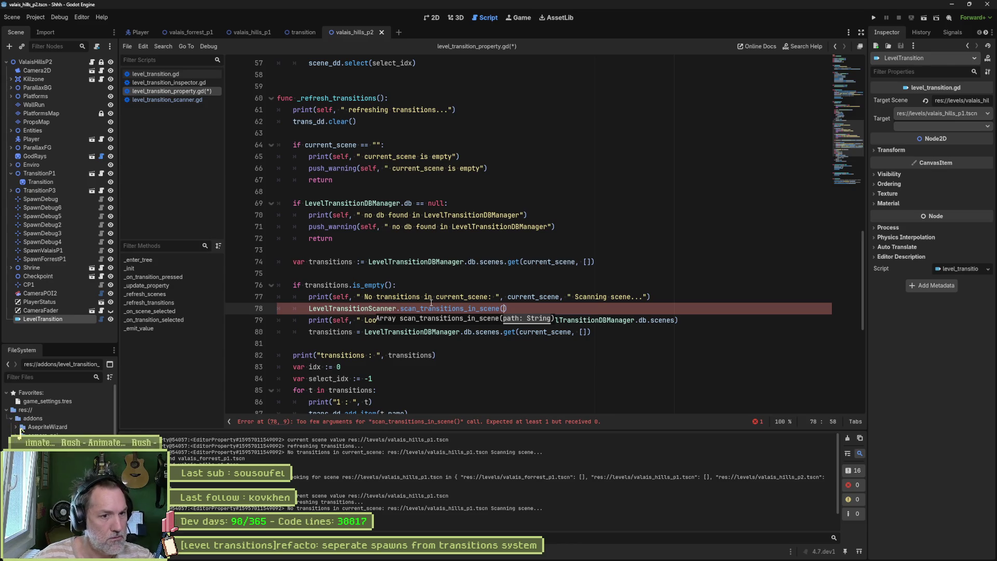
text(curre)
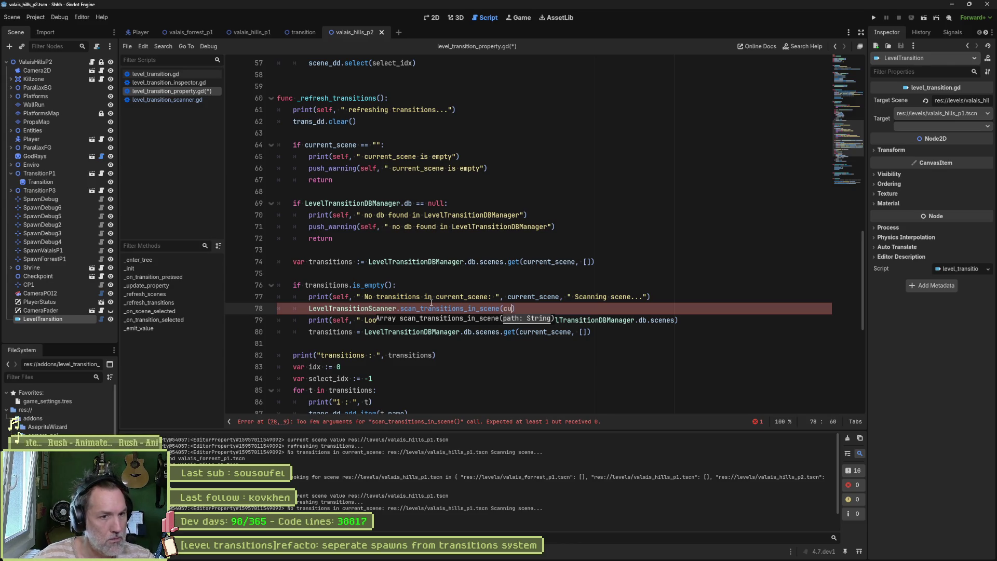
key(Return)
key(ctrl+s)
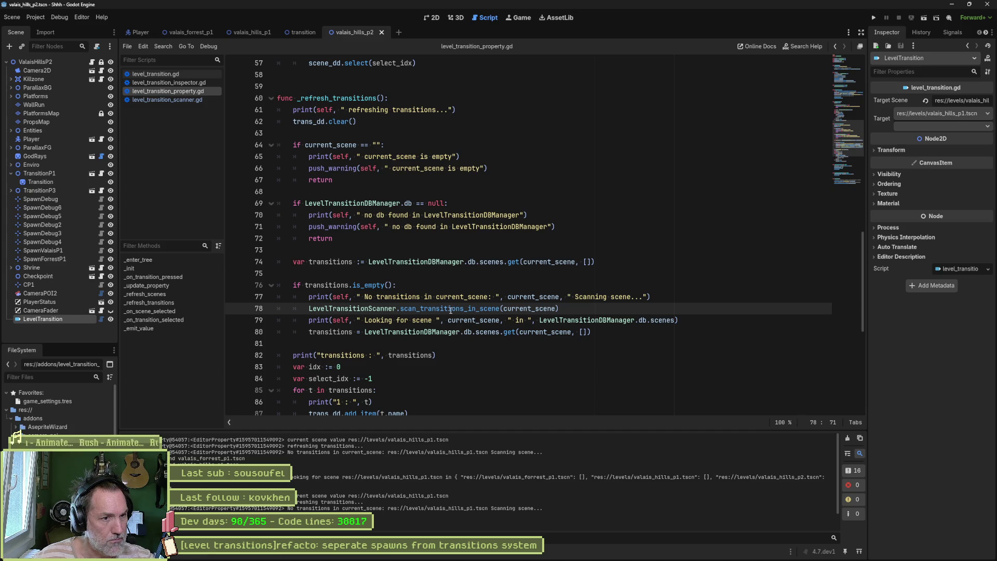
Reword line 79's print to "Looking for transitions in", drop its trailing db scenes arguments, and save
double_click(398, 297)
double_click(421, 320)
text(transitions)
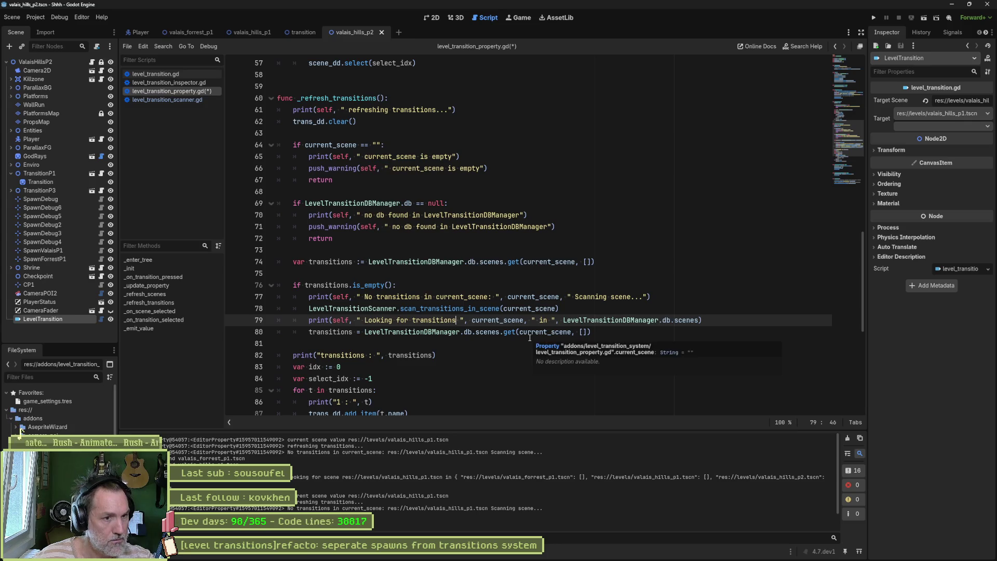
text( in)
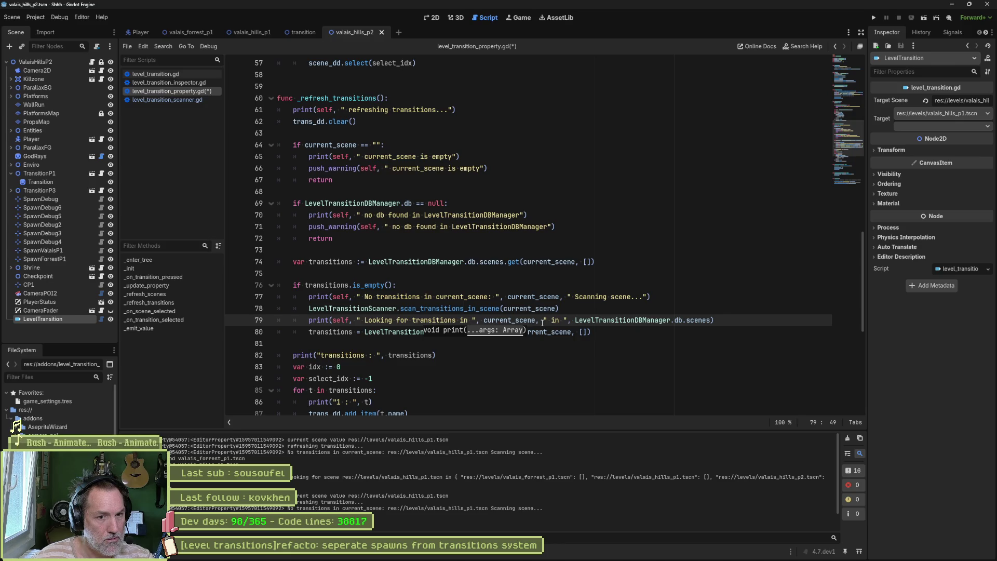
drag(536, 320, 712, 320)
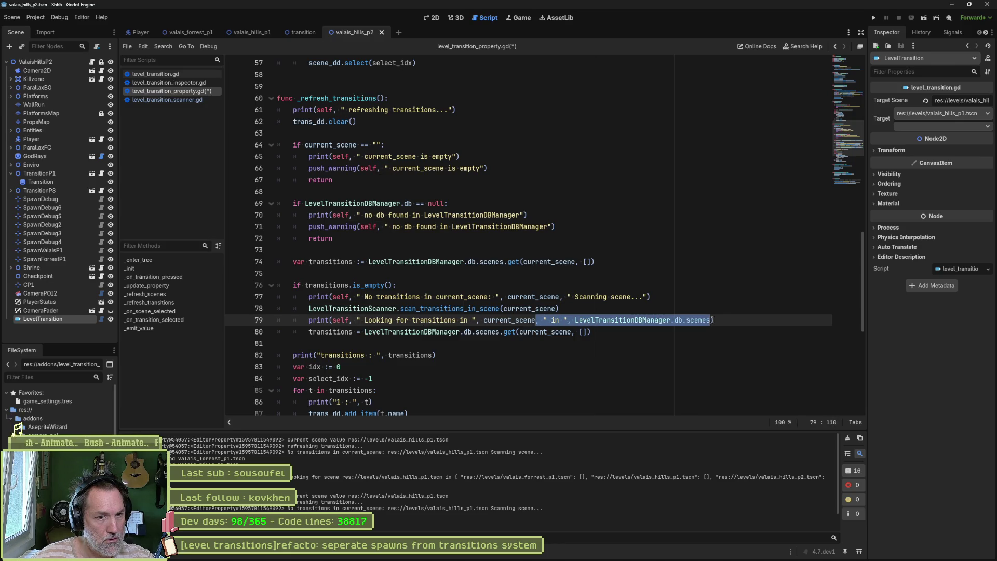
key(BackSpace)
text(, " )
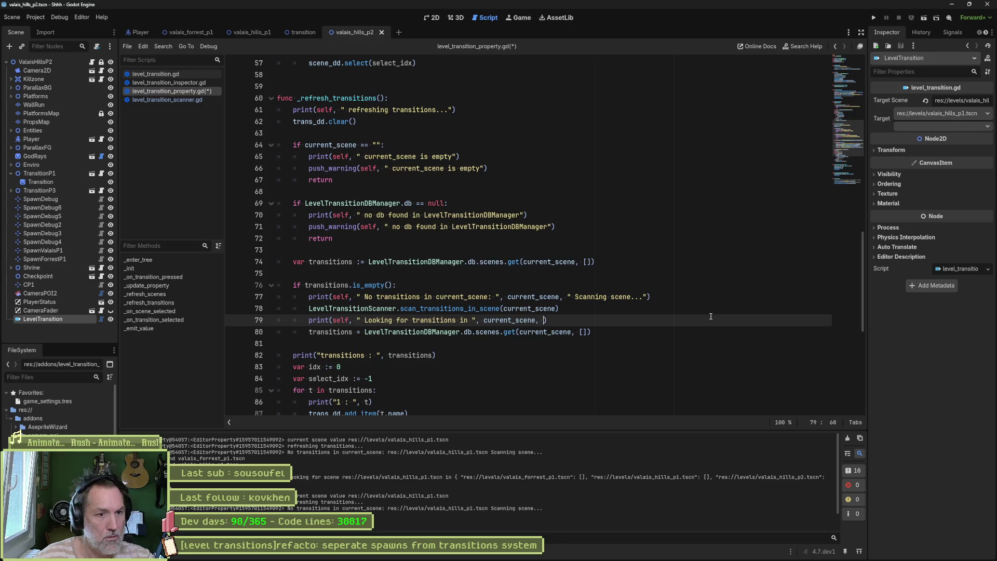
text(...)
key(ctrl+s)
click(699, 354)
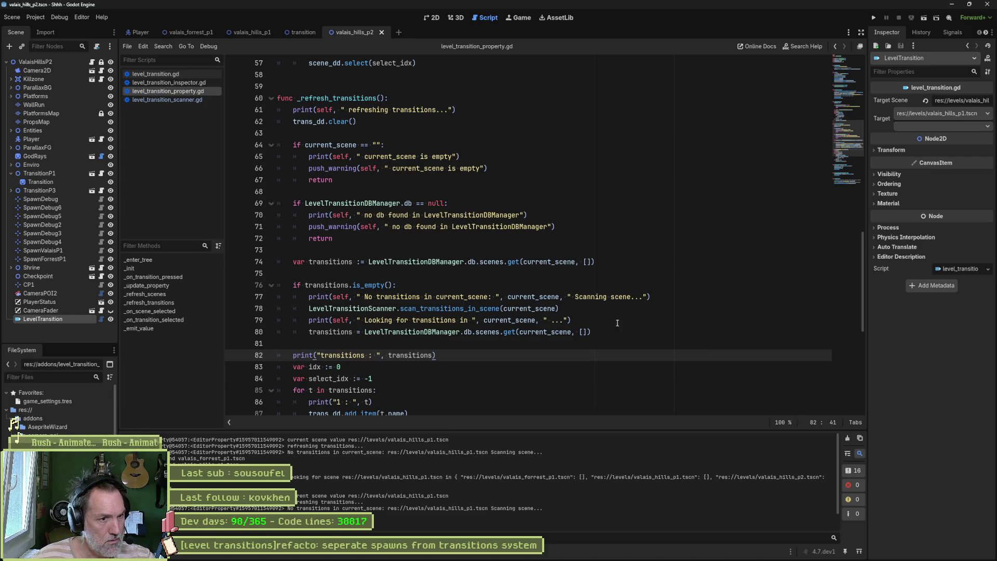
Move the Looking for transitions print above the scan call, delete line 77's Scanning scene argument, and save
click(588, 318)
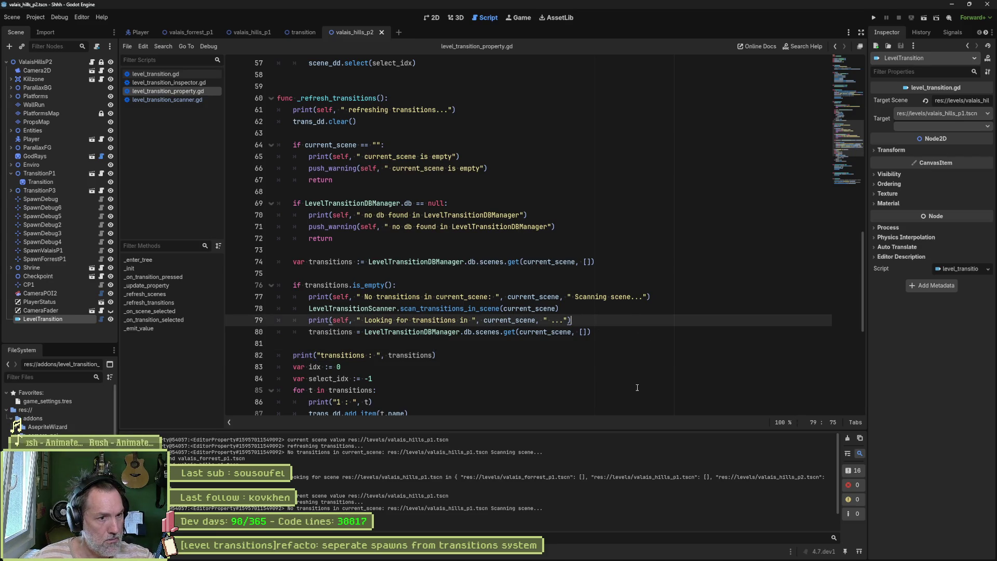
key(alt+Up)
drag(559, 298, 648, 298)
key(BackSpace)
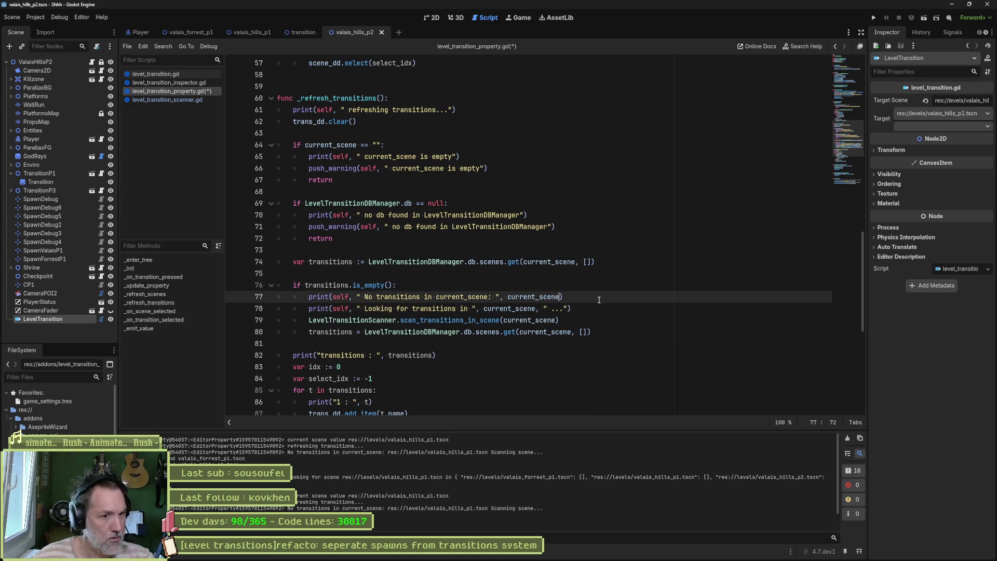
key(ctrl+s)
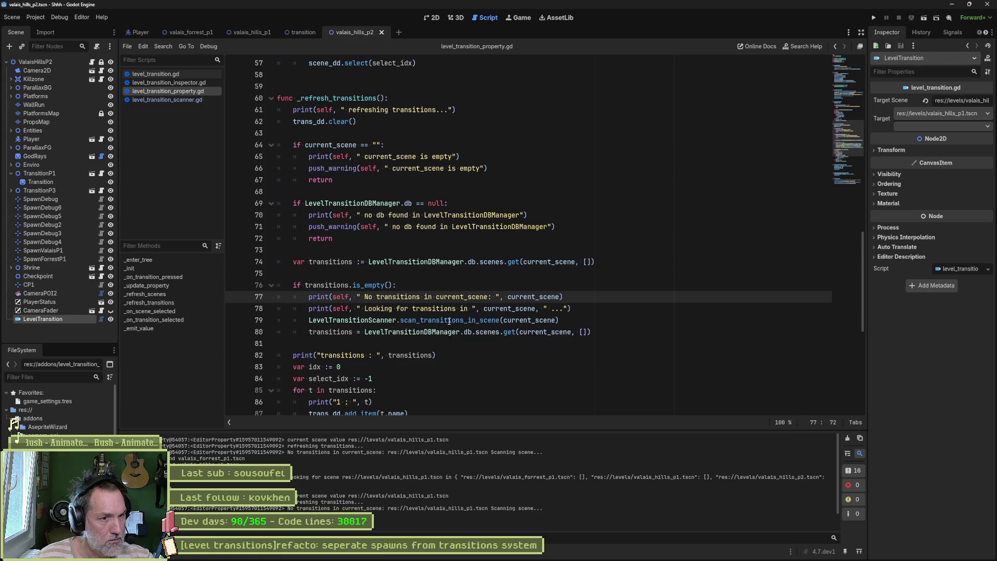
click(448, 320)
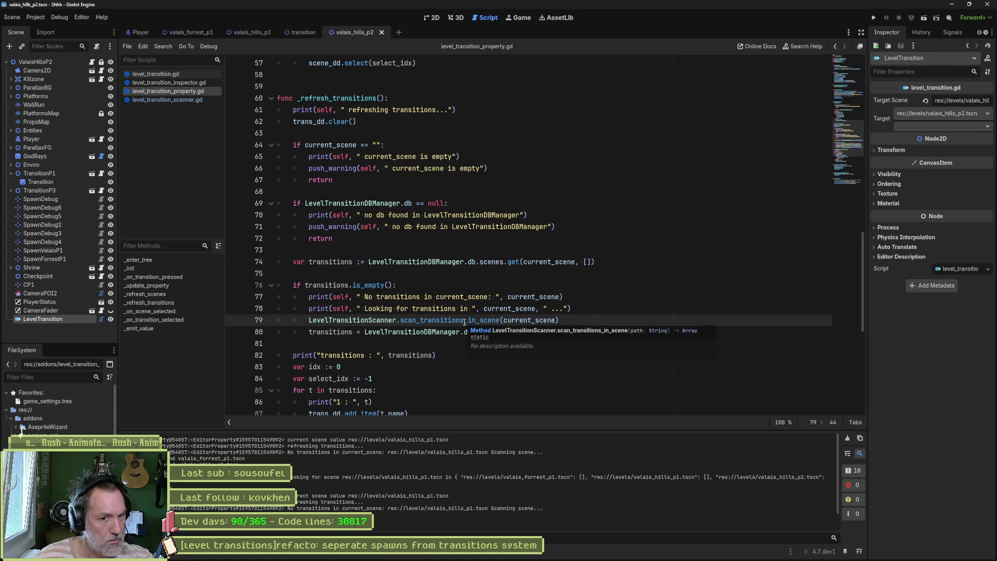
key(Home)
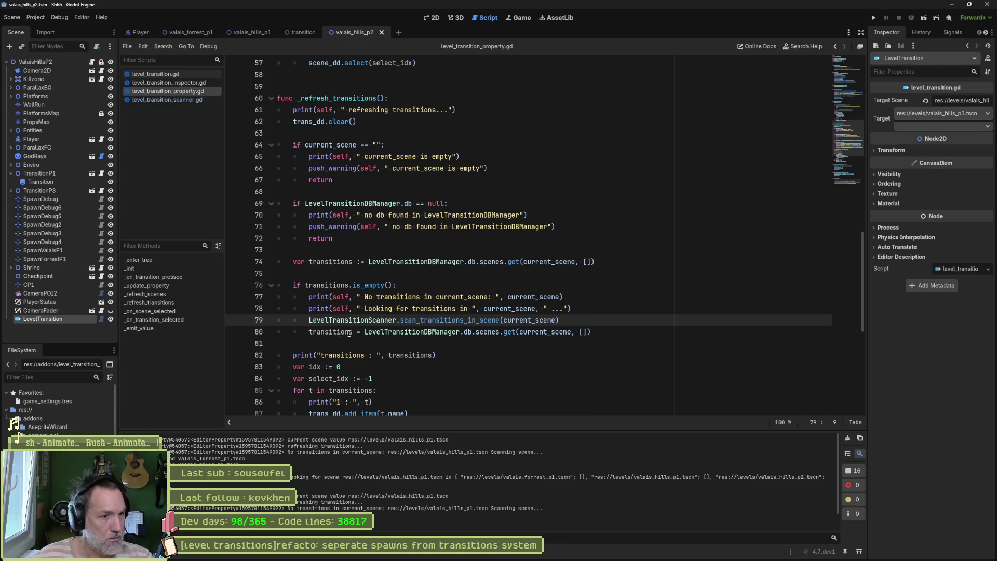
Assign the scan result to 'transitions =', comment out the old line 80 lookup, and save
double_click(318, 328)
key(ctrl+c)
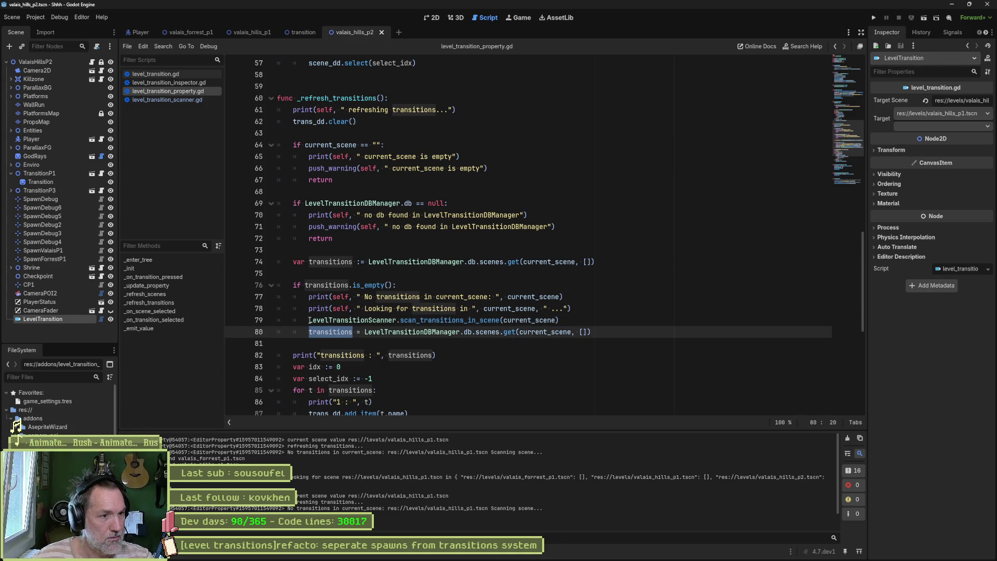
click(310, 320)
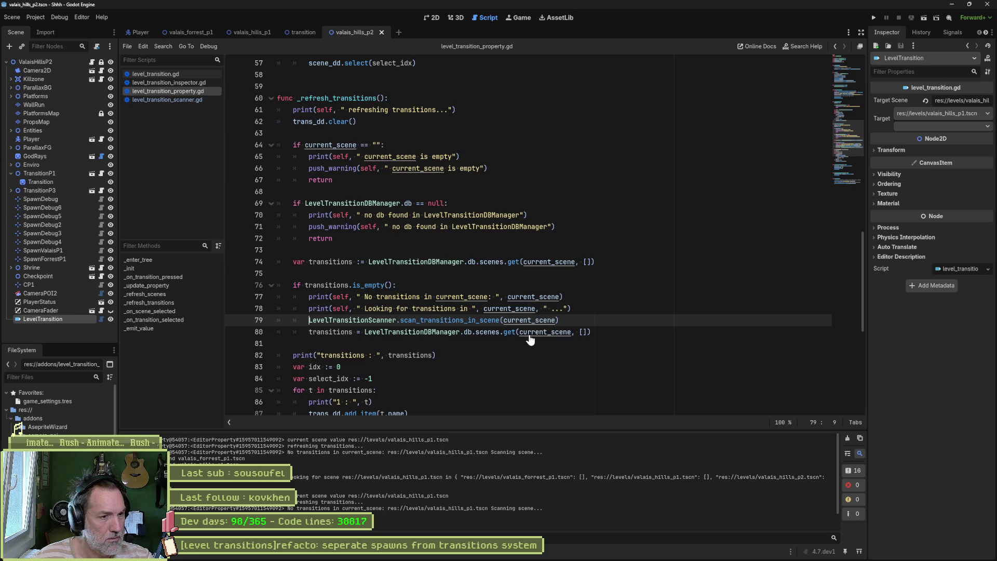
key(ctrl+v)
text(=)
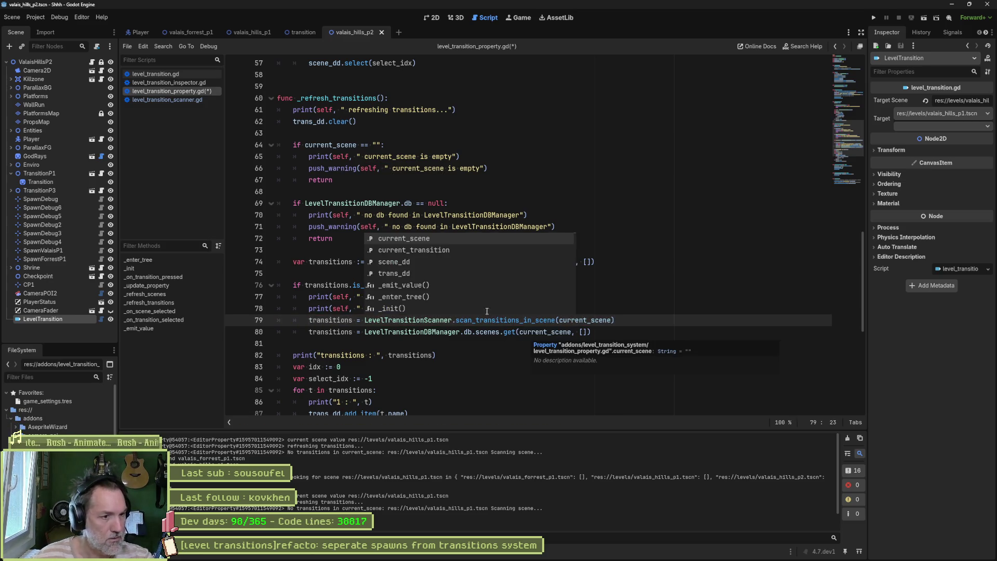
key(Escape)
key(Up)
key(Up)
key(Up)
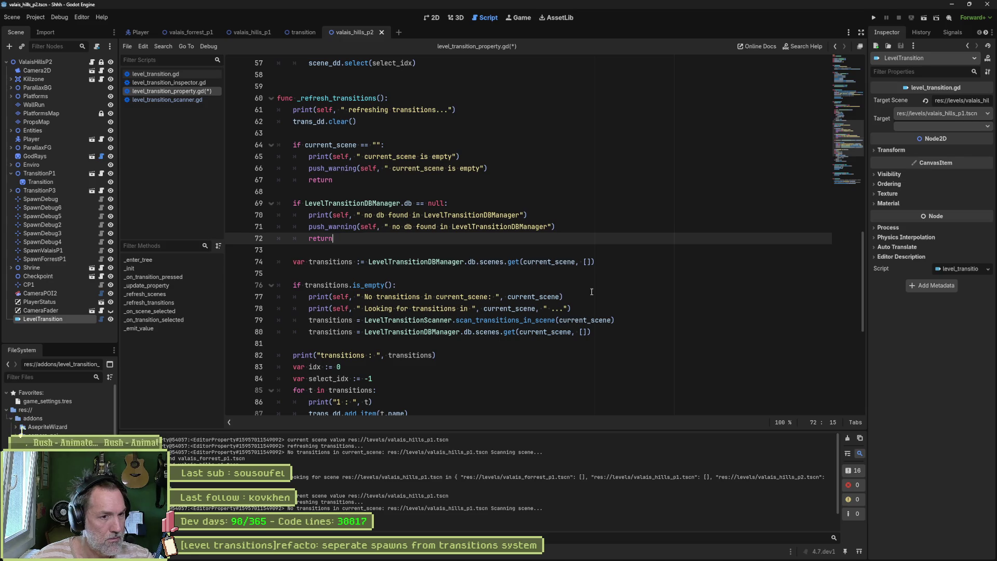
click(309, 331)
text(#)
key(ctrl+s)
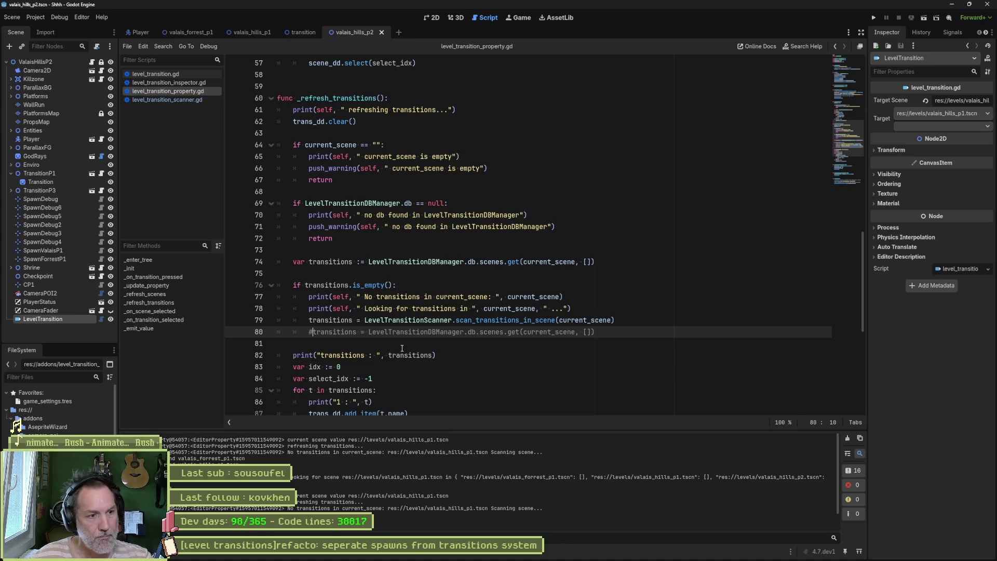
Add self to line 82's " Transitions : " print, save, clear Output, and reselect LevelTransition
click(358, 307)
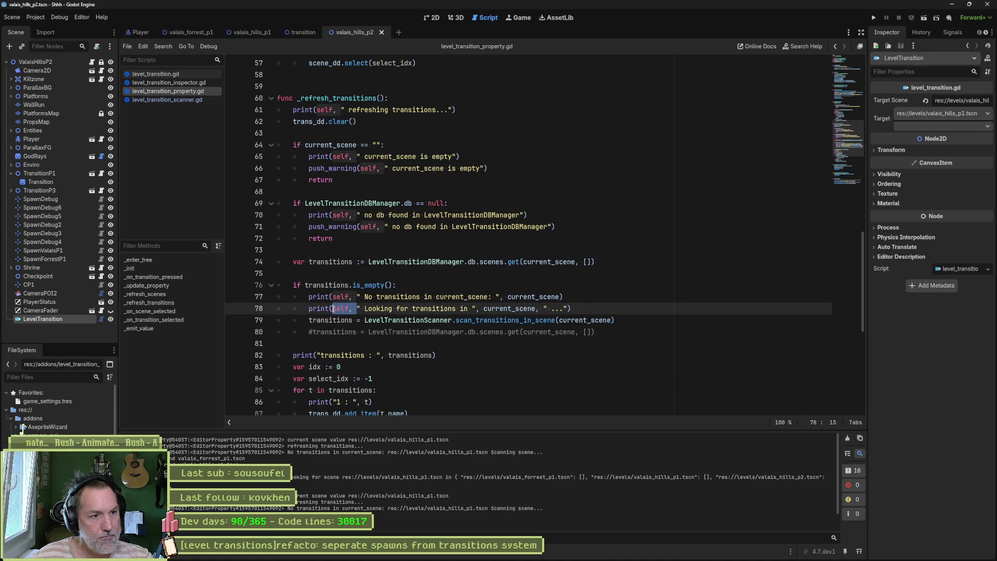
click(318, 355)
text(self,)
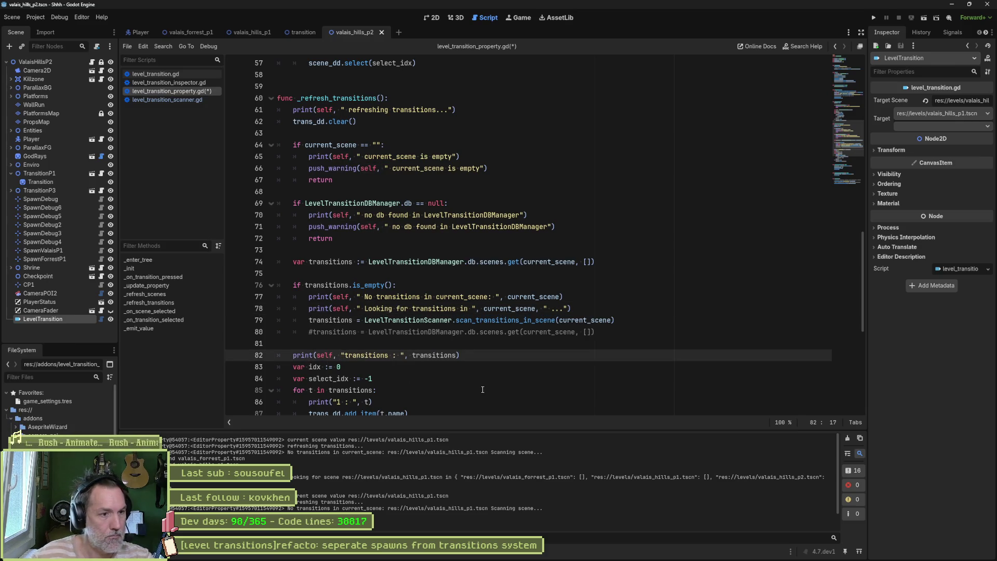
key(Right)
key(Delete)
text(T)
key(ctrl+s)
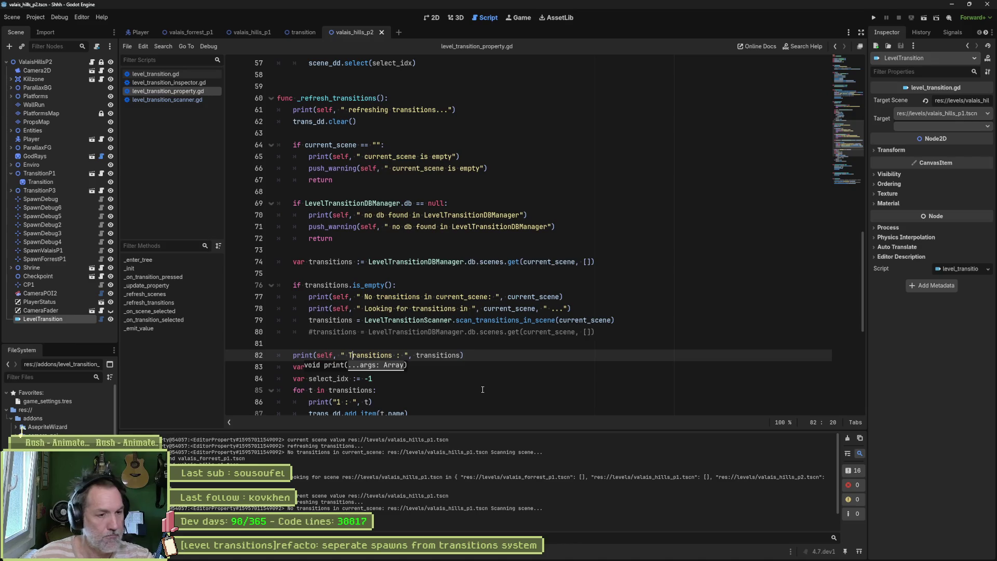
click(846, 439)
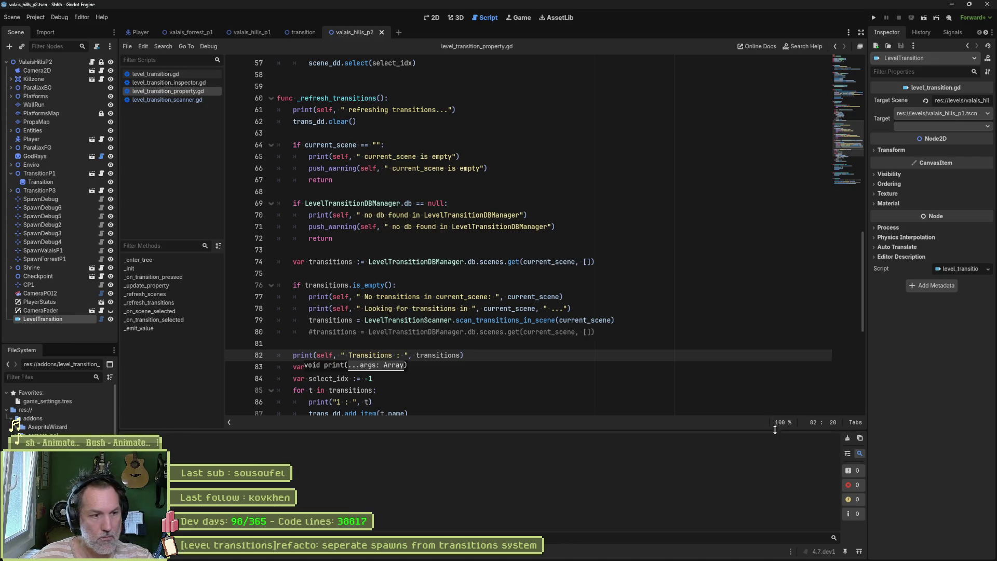
click(38, 317)
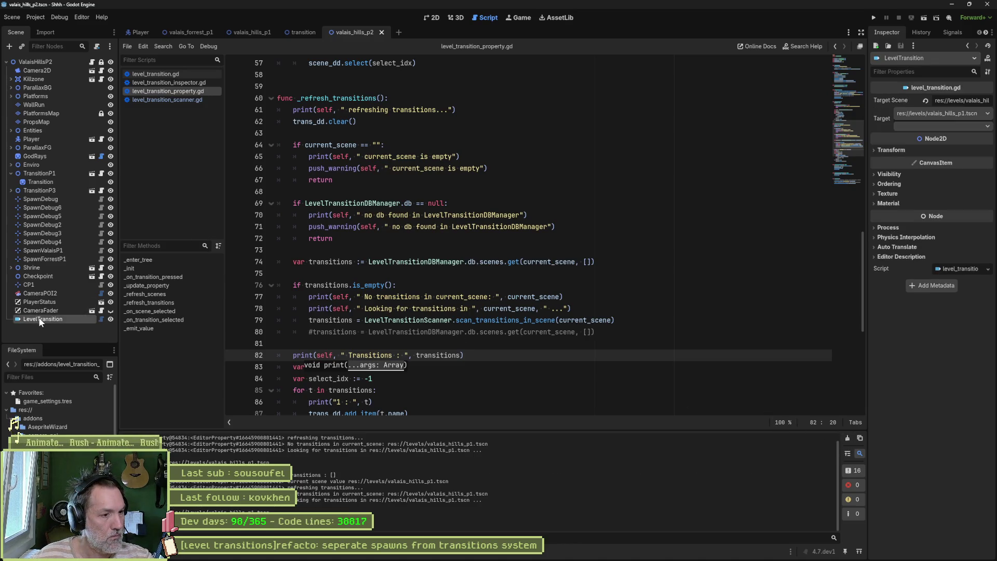
Switch from the valais_hills_p1 scene tab to valais_hills_p2
scroll(460, 494, up, 1)
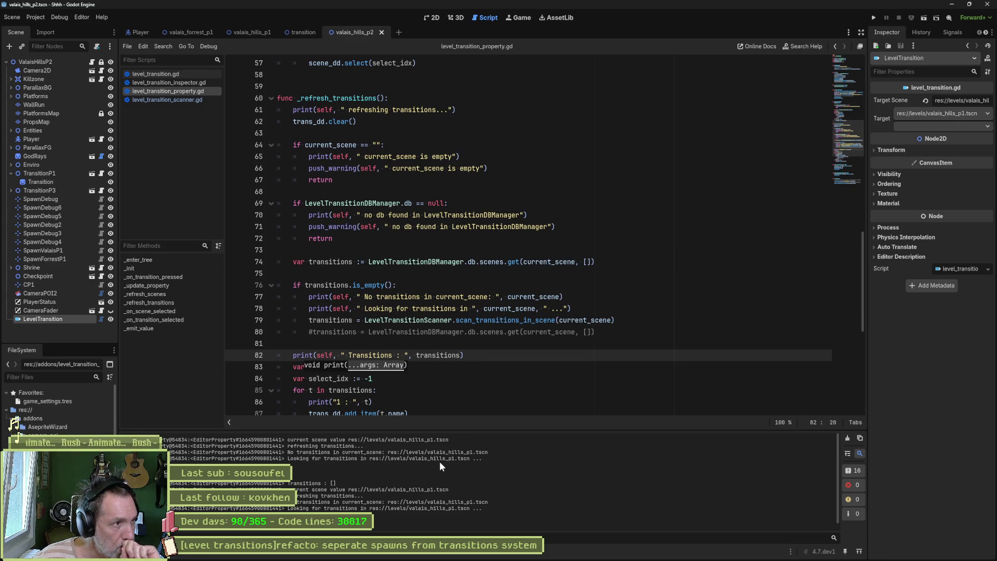
click(255, 36)
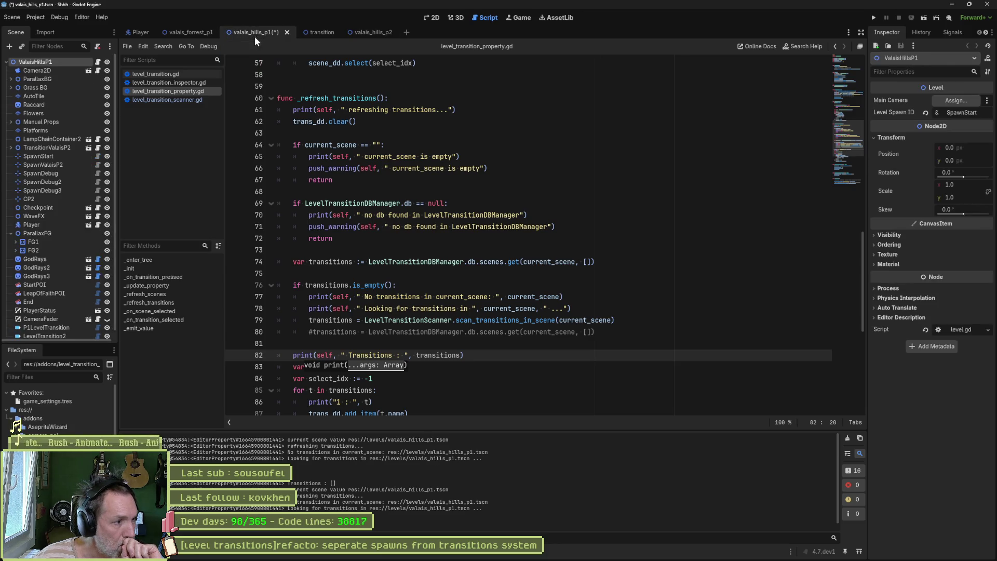
scroll(80, 236, down, 1)
mouse_move(387, 29)
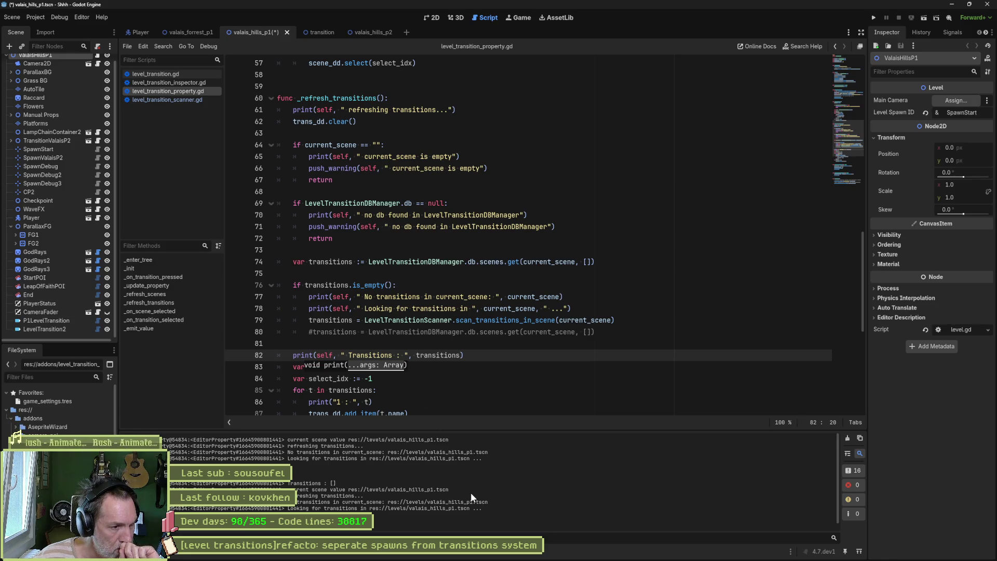
click(374, 33)
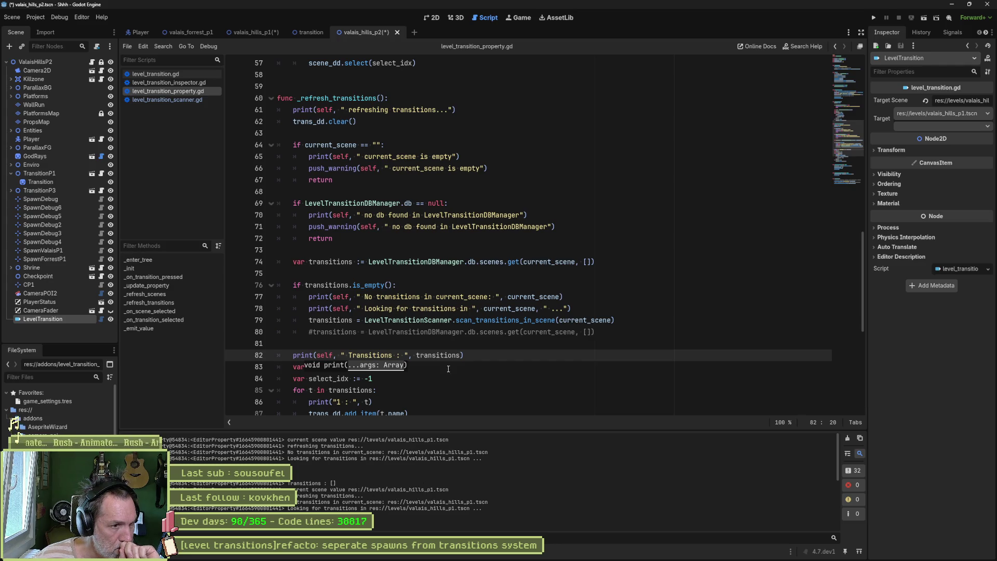
Jump from line 79's call to the scan_transitions_in_scene definition in level_transition_scanner.gd
scroll(448, 368, down, 1)
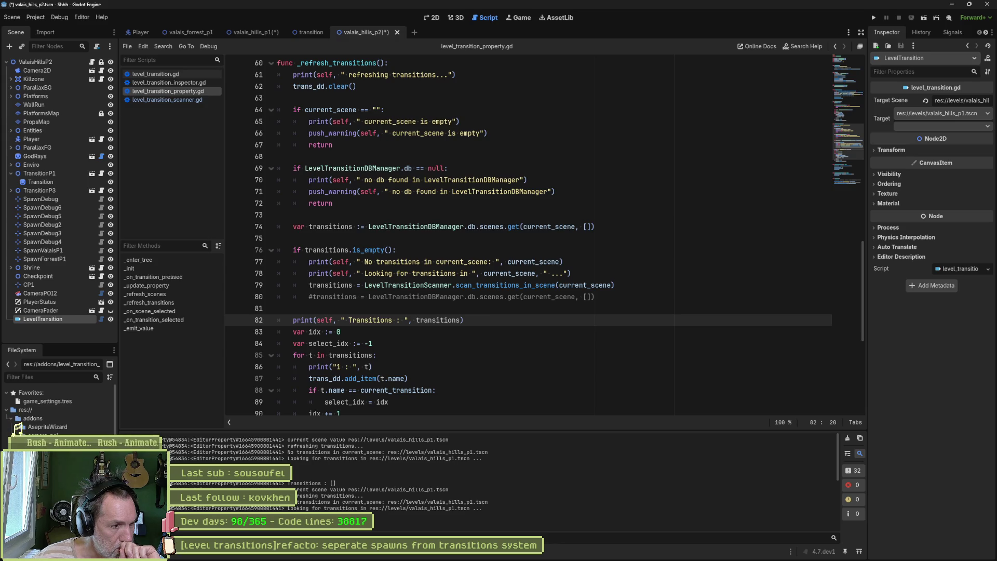
click(525, 285)
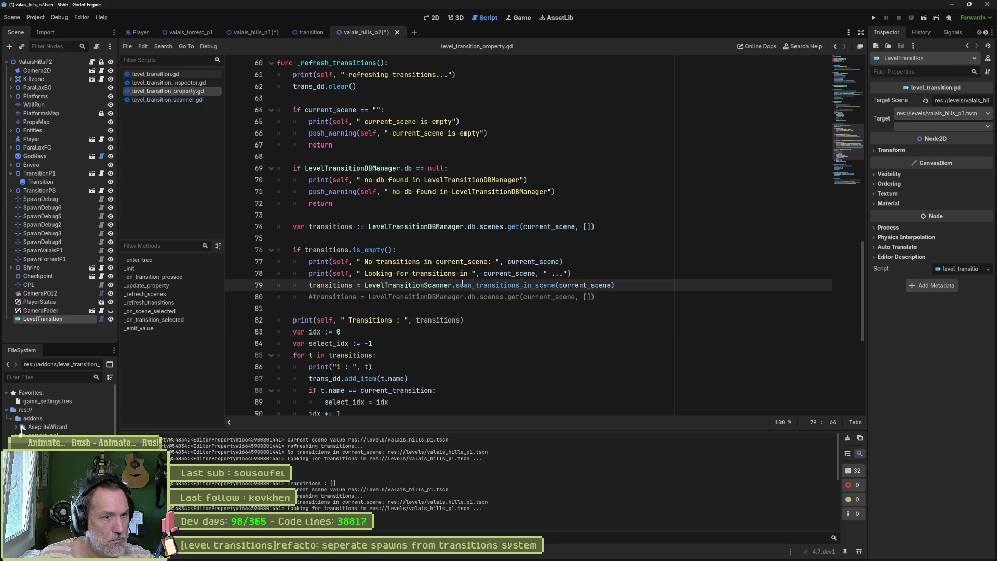
ctrl+click(508, 285)
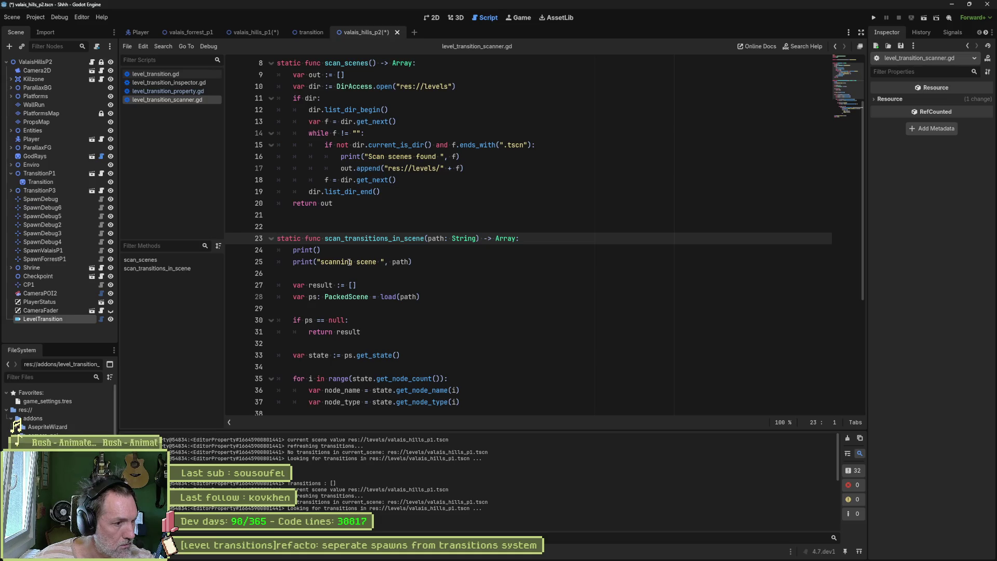
Try a temporary print(node_name) after line 37, rerun the scan, then delete that line
scroll(423, 276, down, 4)
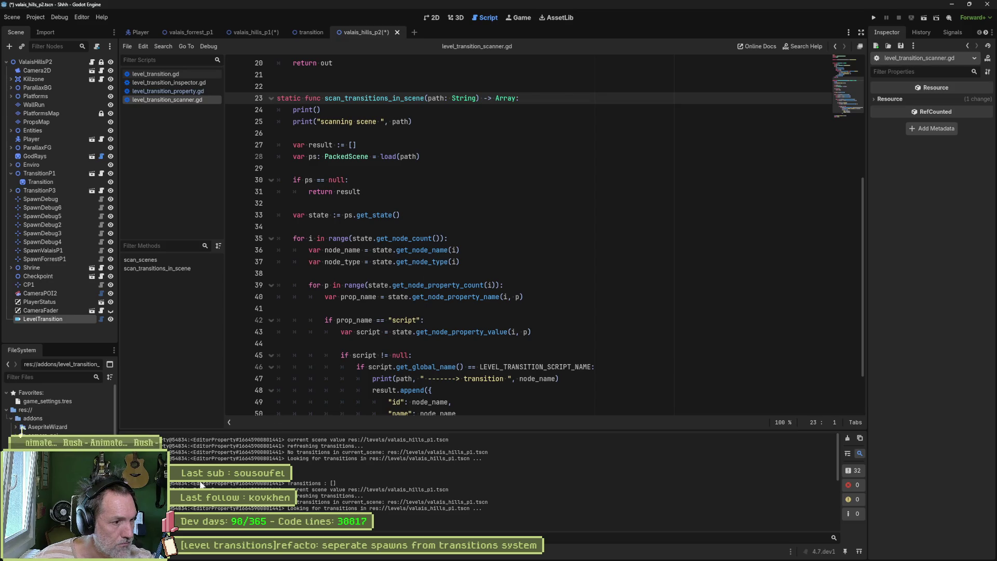
scroll(362, 397, down, 2)
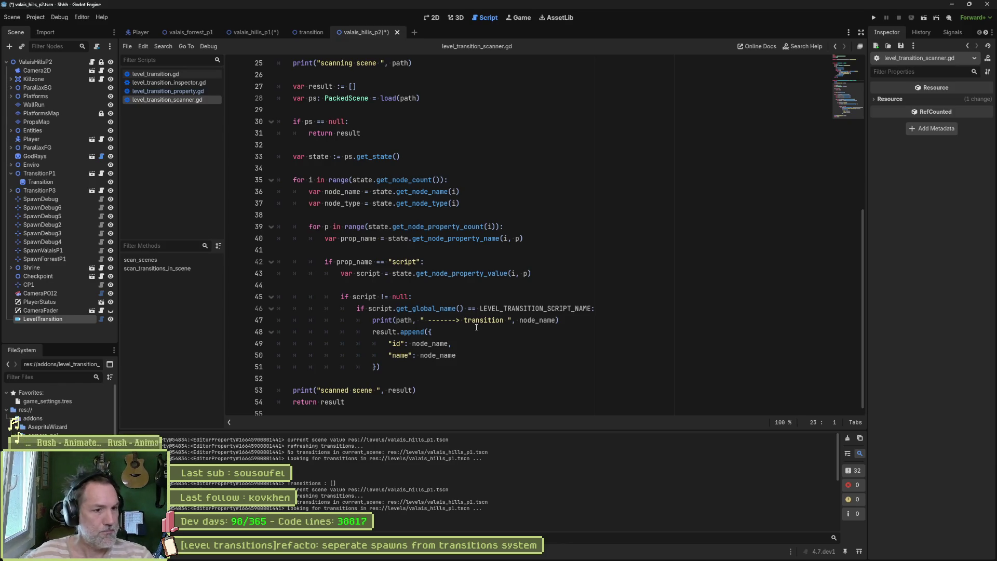
click(558, 279)
key(shift+Down)
key(shift+Down)
key(shift+Down)
click(559, 279)
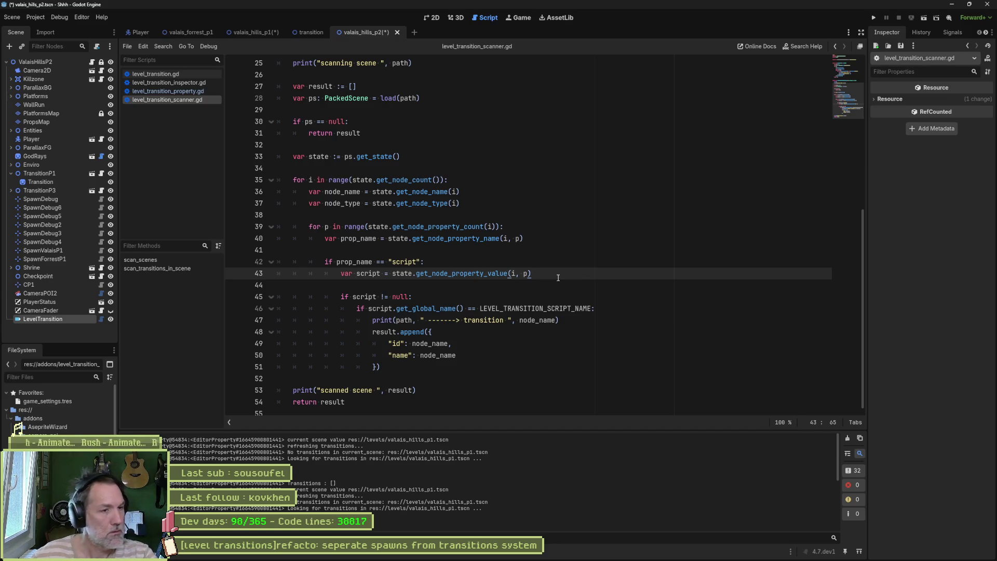
click(472, 207)
key(Return)
text(print()
text(node_name)
key(ctrl+s)
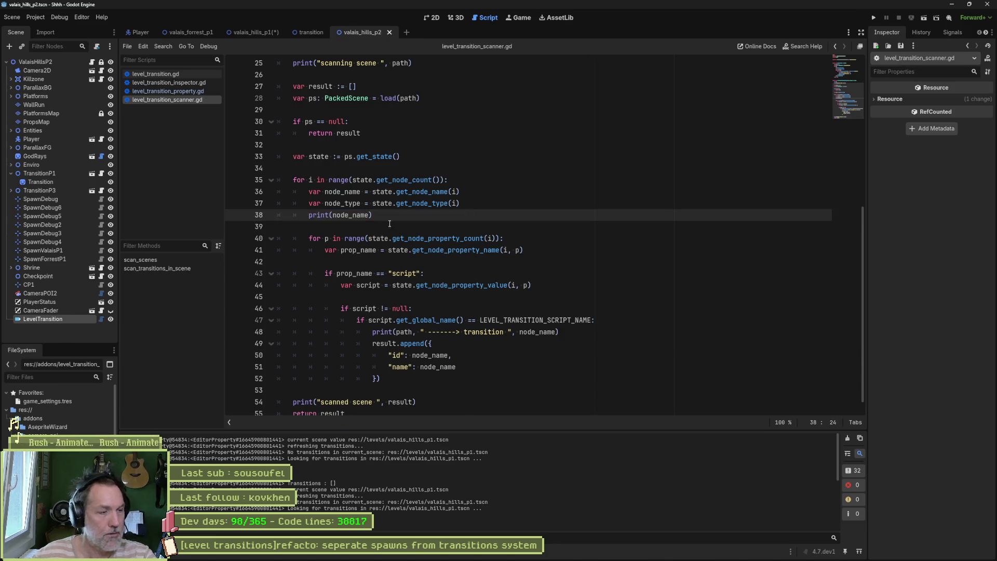
click(56, 313)
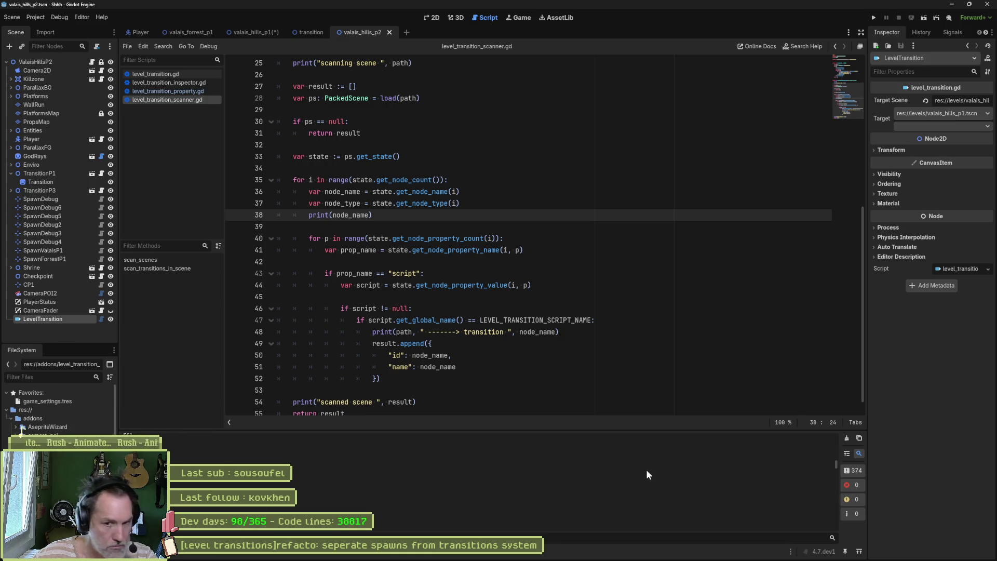
click(847, 437)
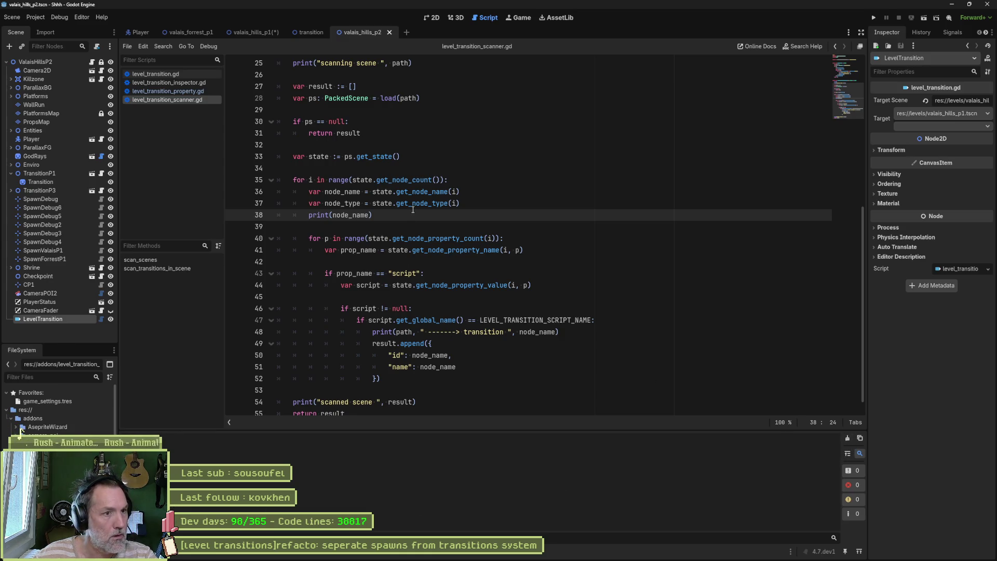
key(ctrl+shift+k)
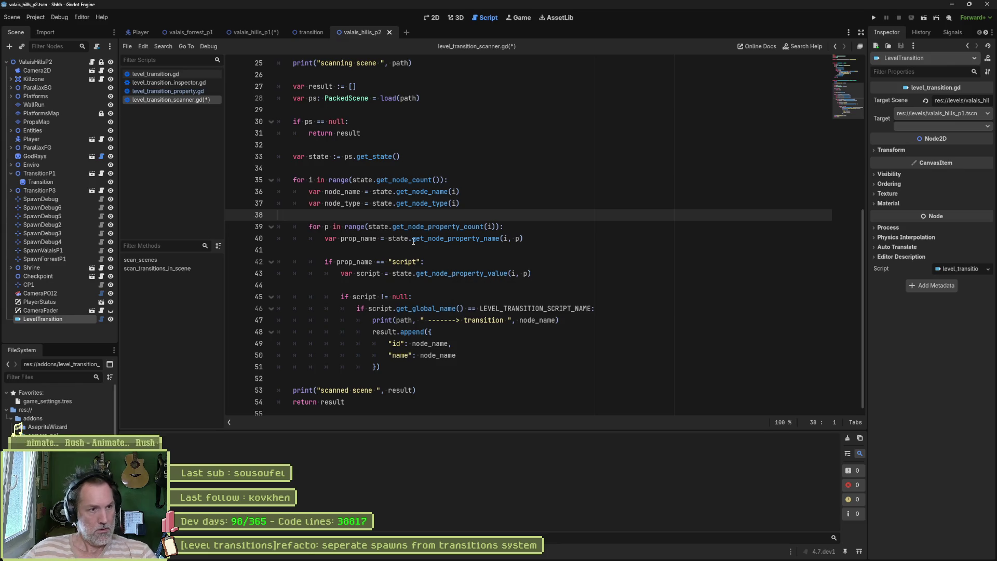
Add print("prop_name: ", prop_name) below line 40 and save
mouse_move(413, 241)
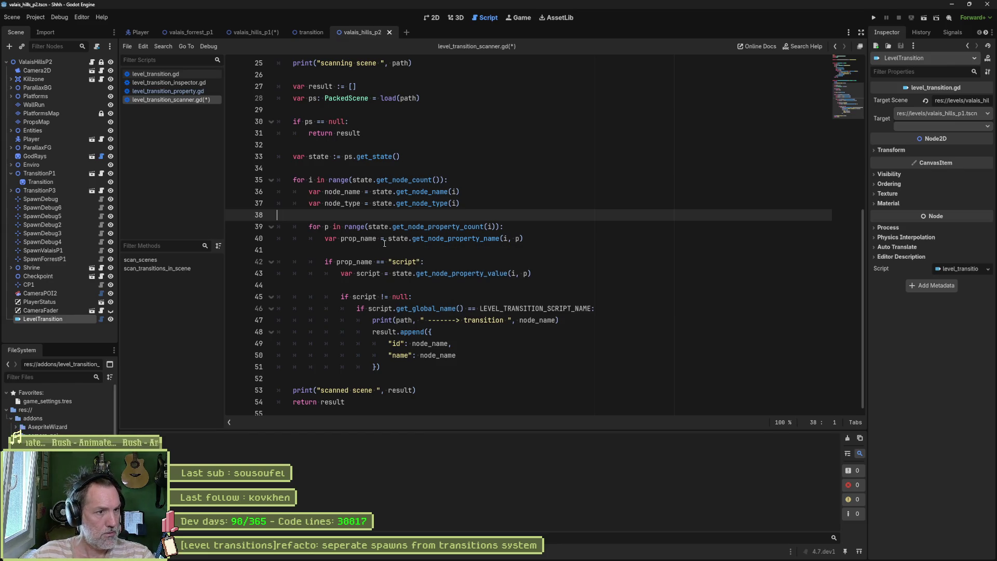
click(535, 239)
key(Return)
text(print)
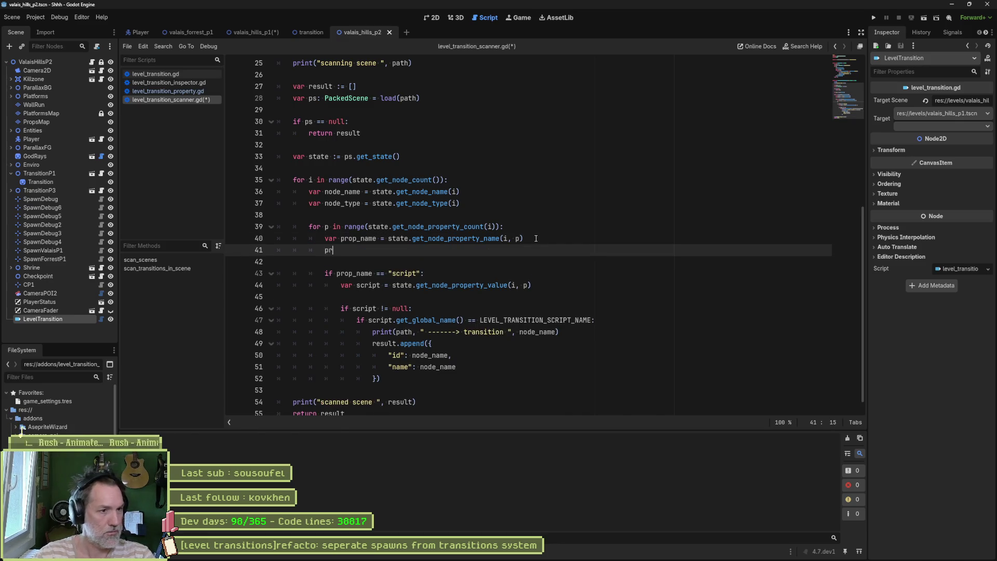
text(()
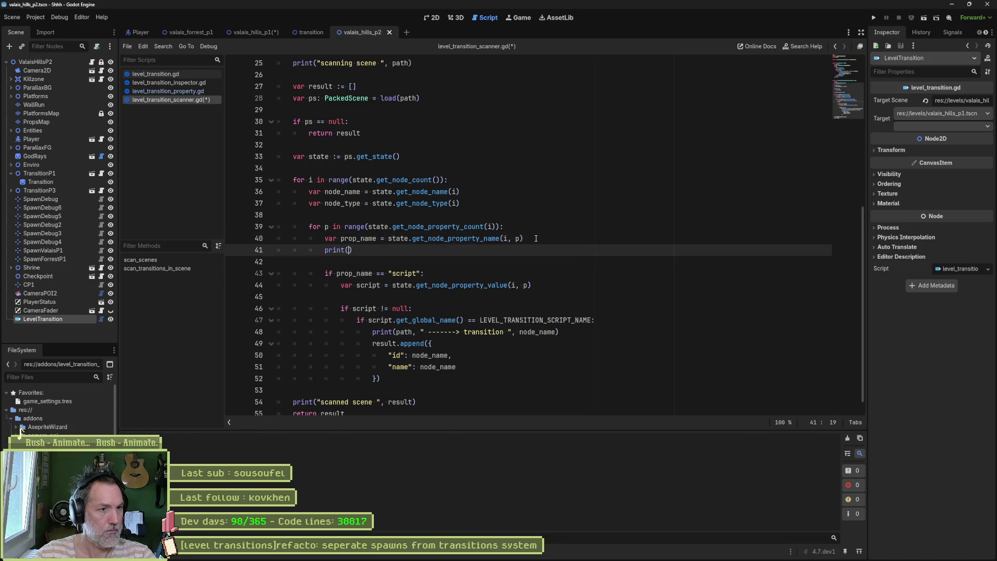
text("prop_name)
text(: ", prop_name)
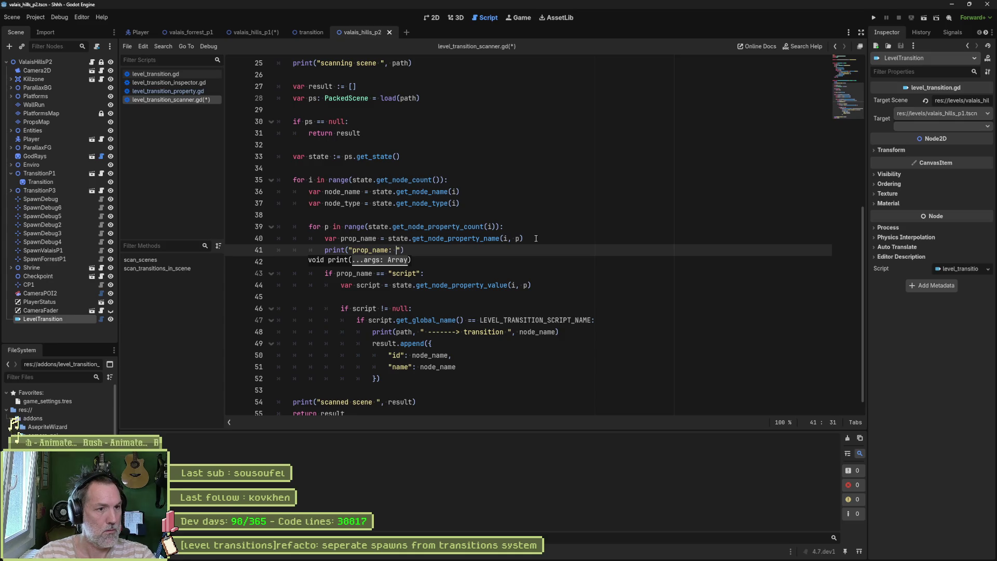
key(ctrl+s)
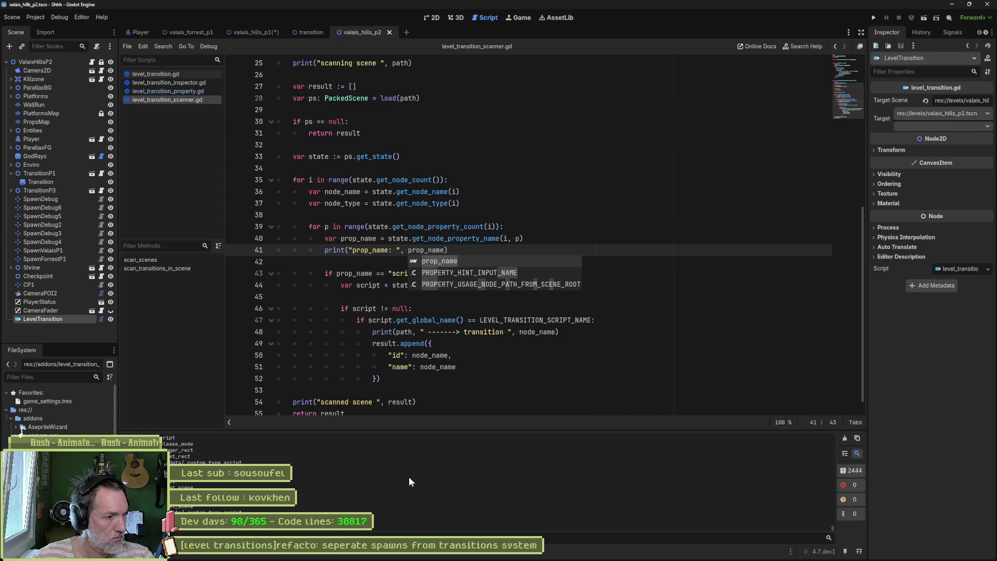
scroll(830, 523, up, 5)
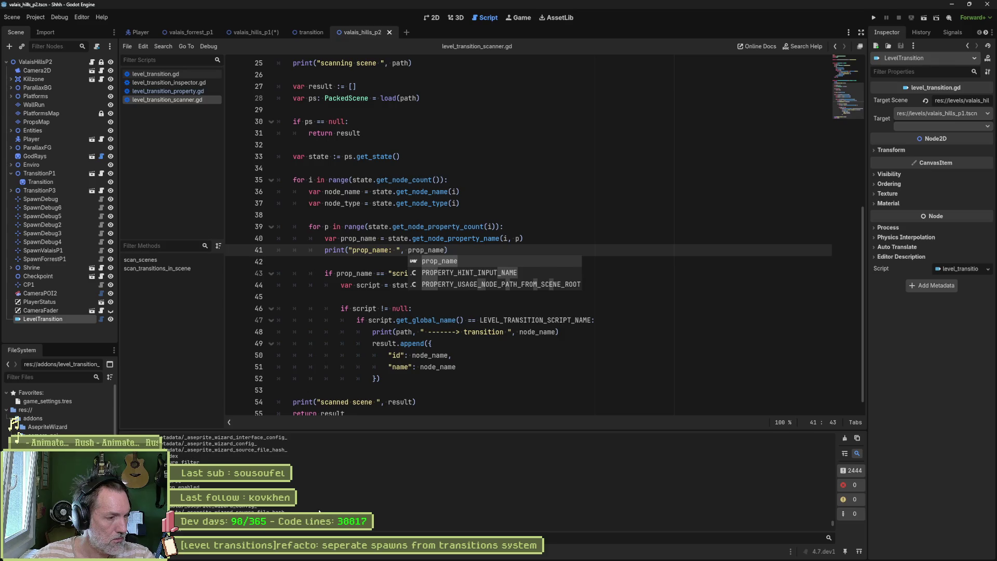
scroll(319, 512, up, 1)
scroll(316, 512, up, 3)
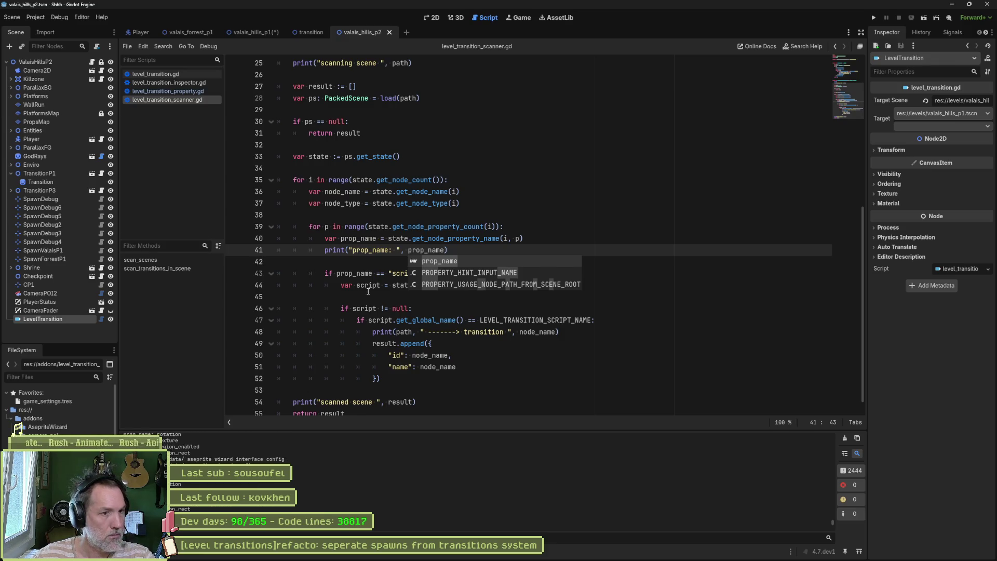
click(385, 239)
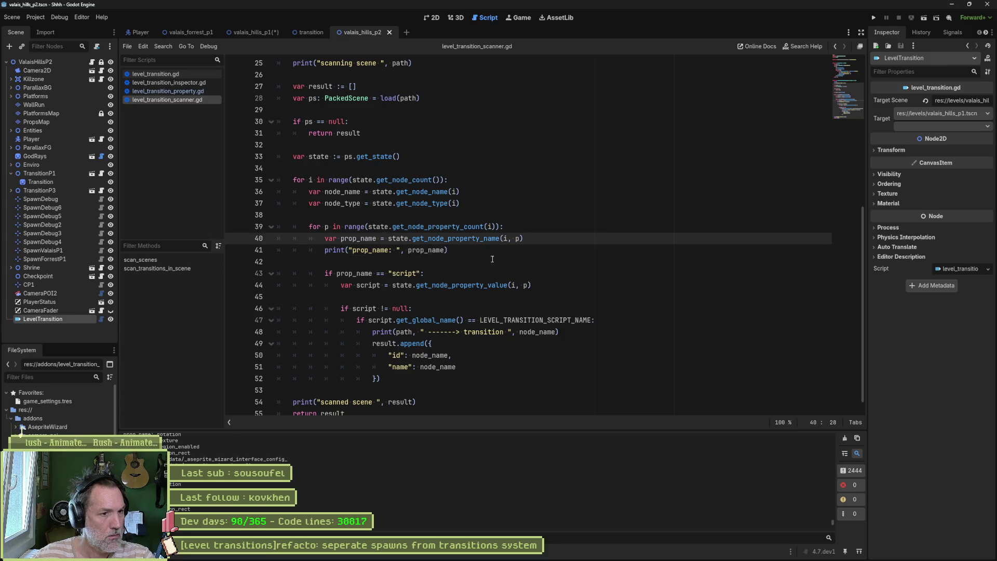
Move the print under var script, indent it, make it print("script: ", script), and save
click(475, 251)
key(alt+Down)
key(alt+Down)
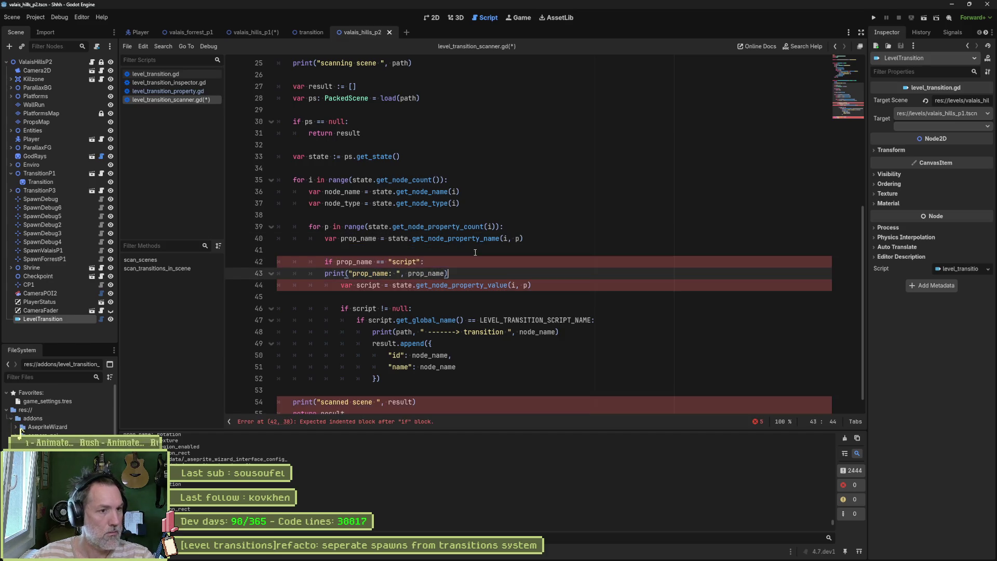
key(alt+Down)
key(Home)
key(Tab)
double_click(369, 273)
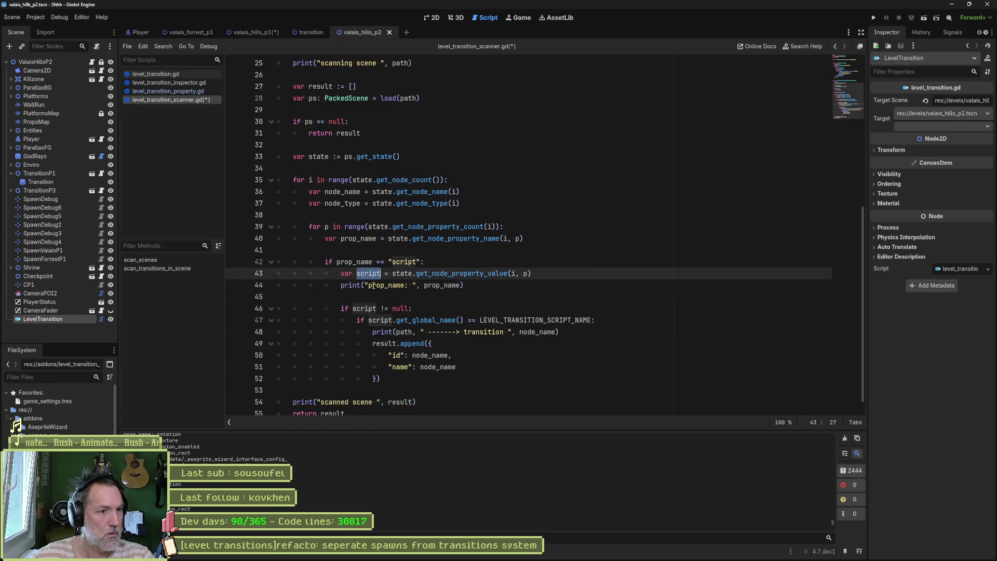
key(ctrl+c)
double_click(373, 285)
key(ctrl+v)
double_click(438, 285)
key(ctrl+v)
key(ctrl+s)
Clear the Output log and reselect LevelTransition to rerun the scan
click(846, 438)
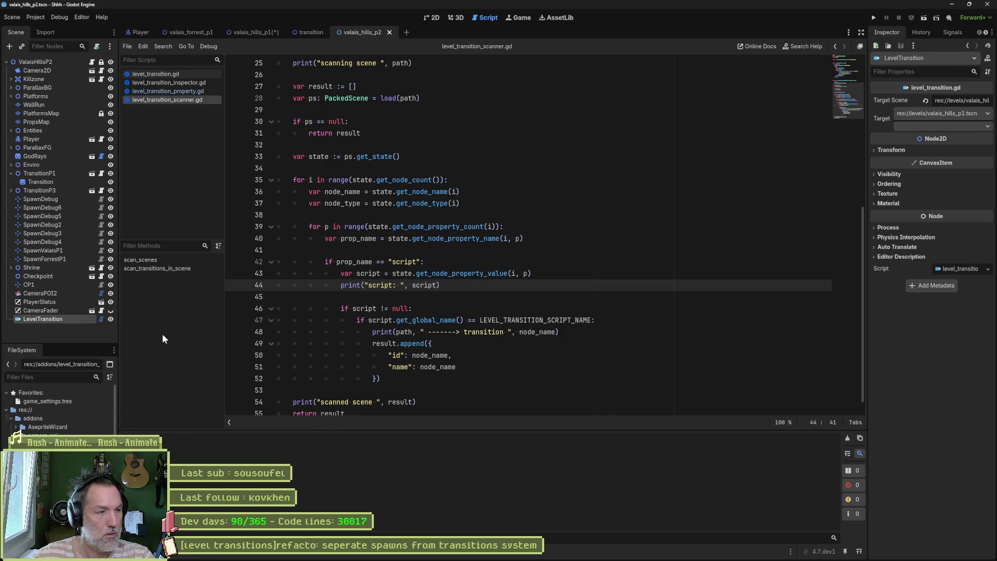
click(45, 310)
click(53, 319)
Append , " global_name: ", script.get_global_name() to line 44's script print and save
scroll(397, 494, up, 3)
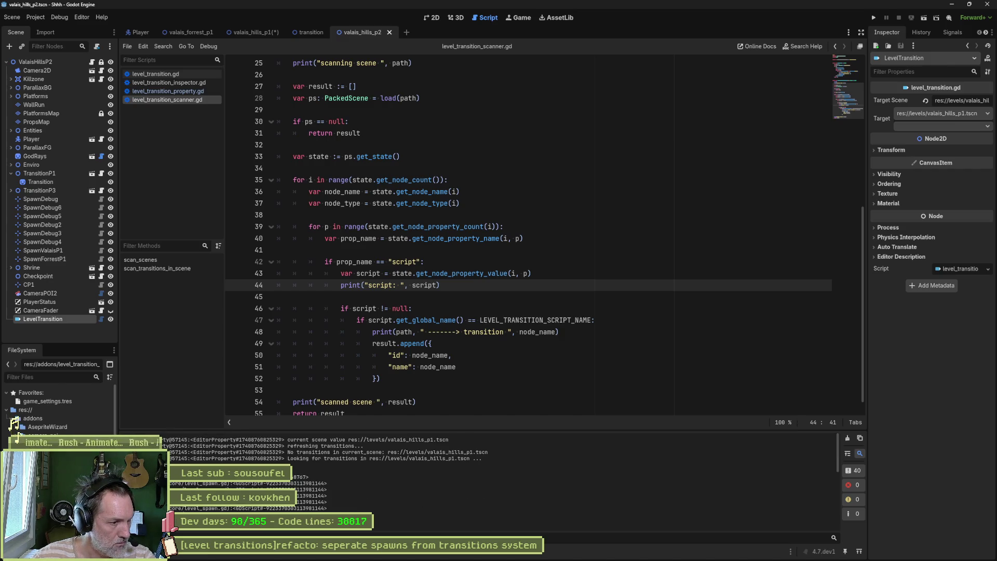
scroll(233, 504, down, 3)
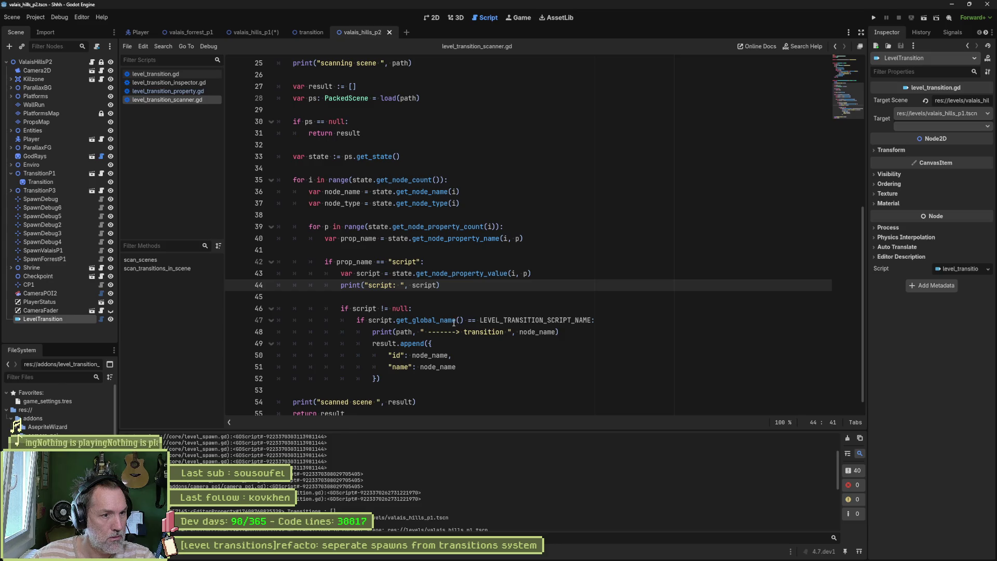
drag(463, 320, 396, 320)
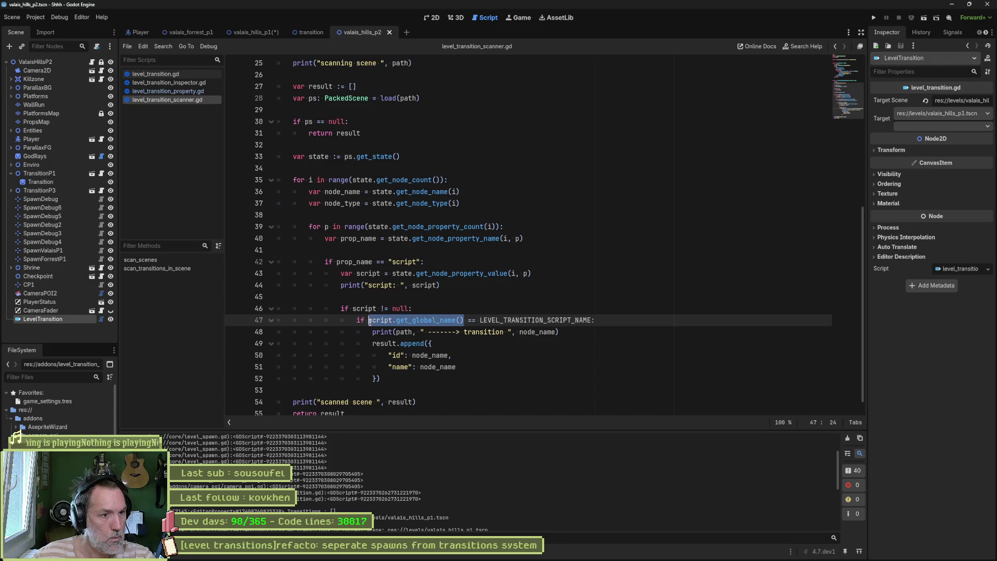
click(438, 285)
text(, " global)
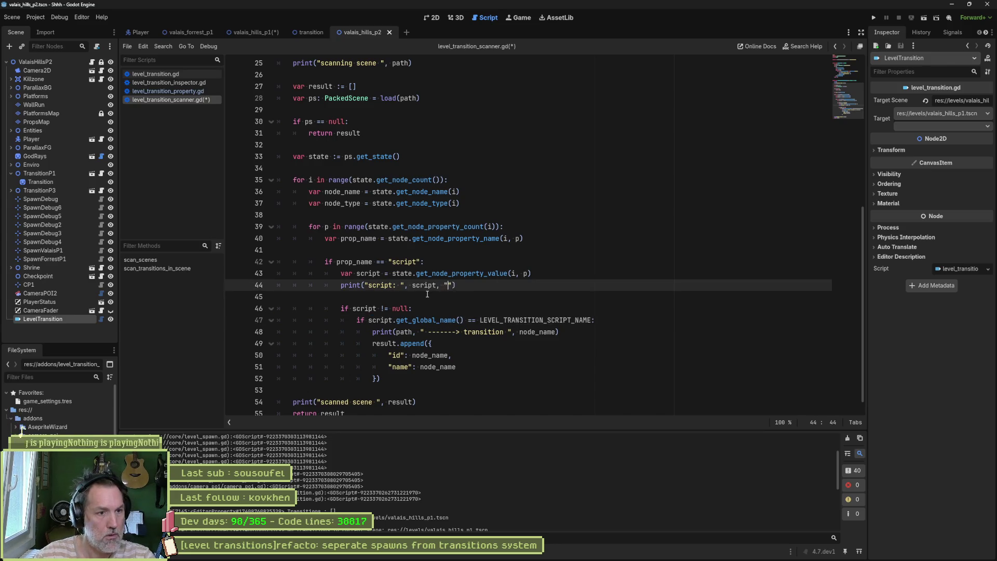
text(_name)
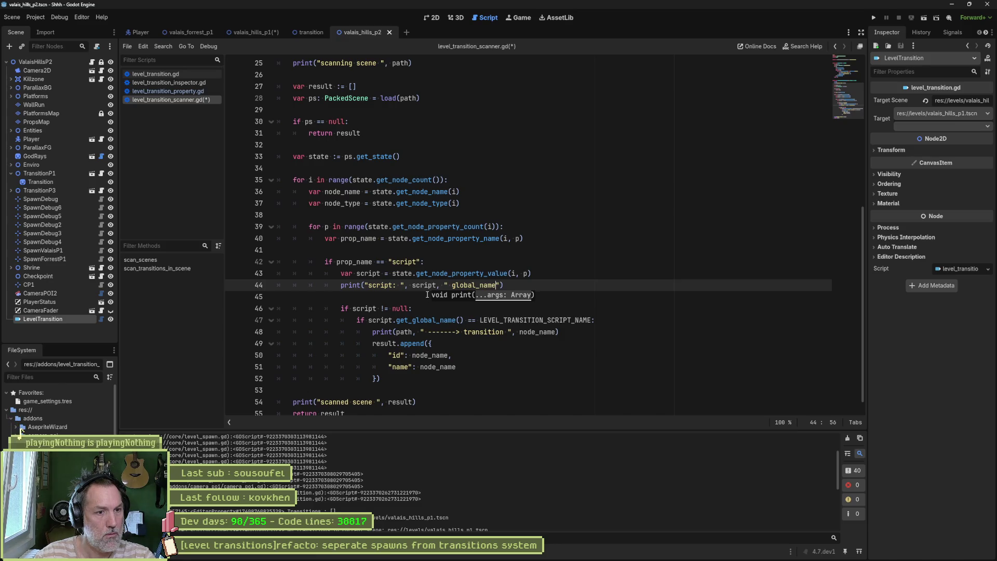
text(: ", script.get_global_name())
key(ctrl+s)
Clear Output and reselect CameraFader then LevelTransition, listing Level, LevelSpawn and CameraPOI
click(847, 437)
click(50, 309)
click(54, 319)
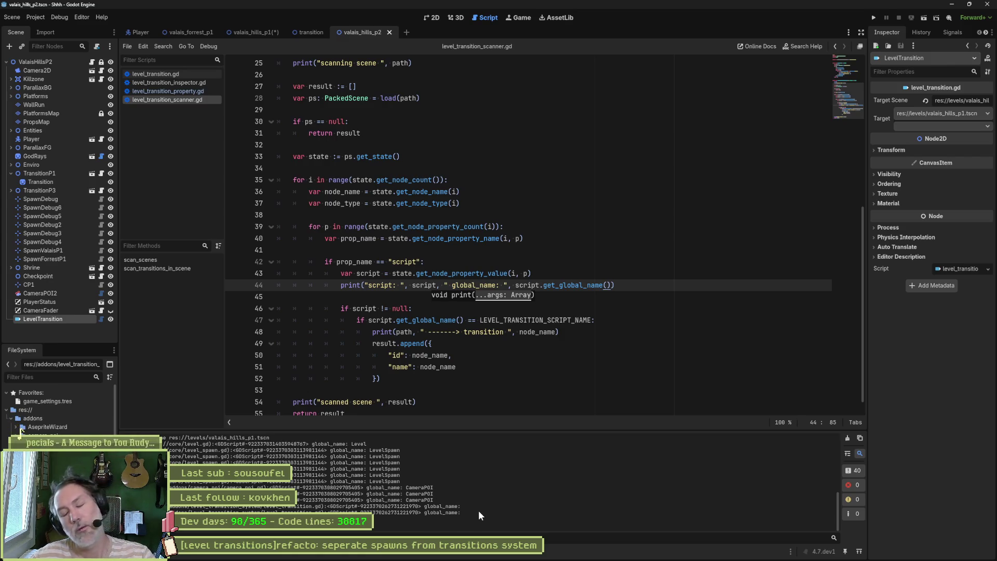
click(170, 76)
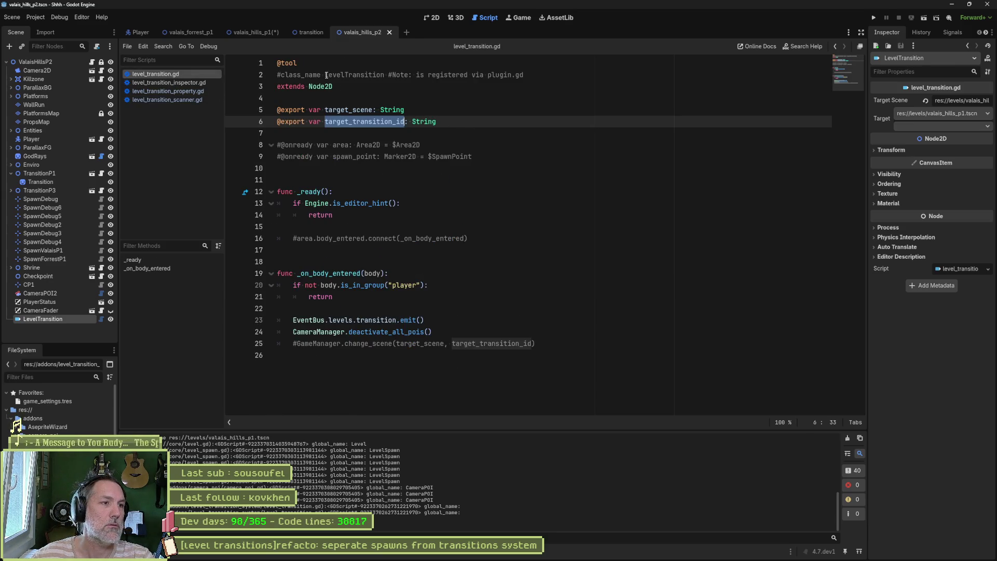
Remove the # before class_name LevelTransition on line 2 of level_transition.gd and save
click(282, 75)
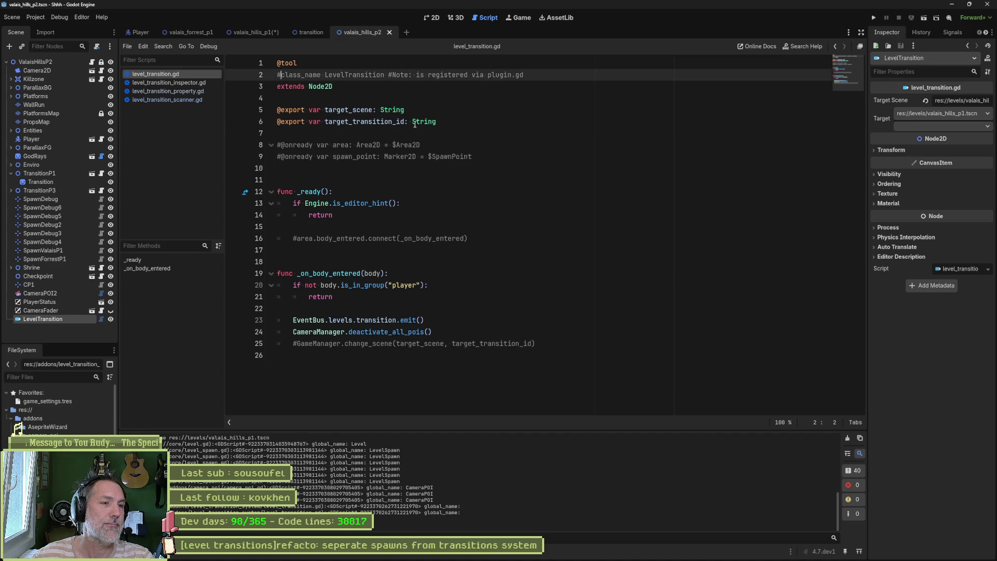
mouse_move(412, 122)
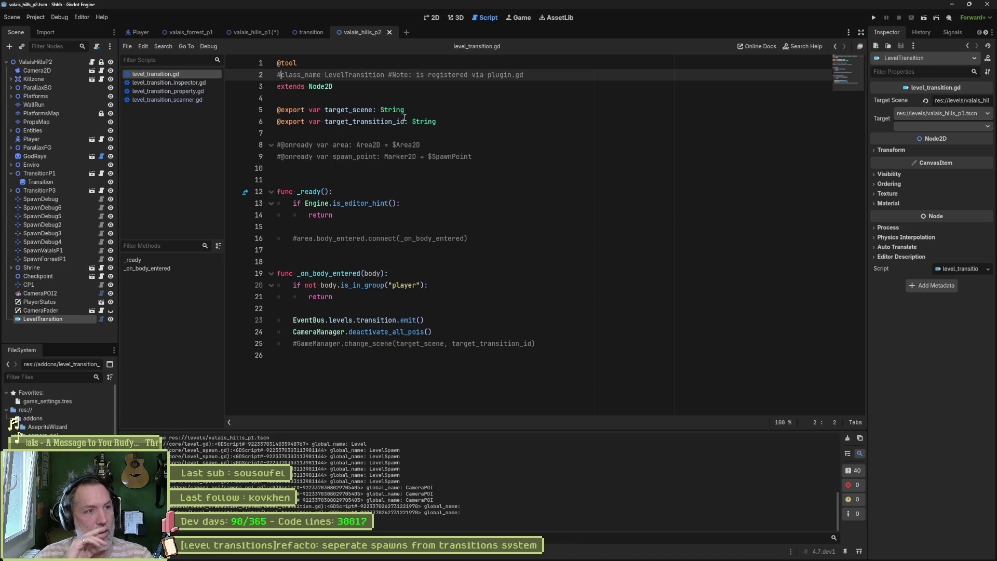
key(BackSpace)
key(ctrl+s)
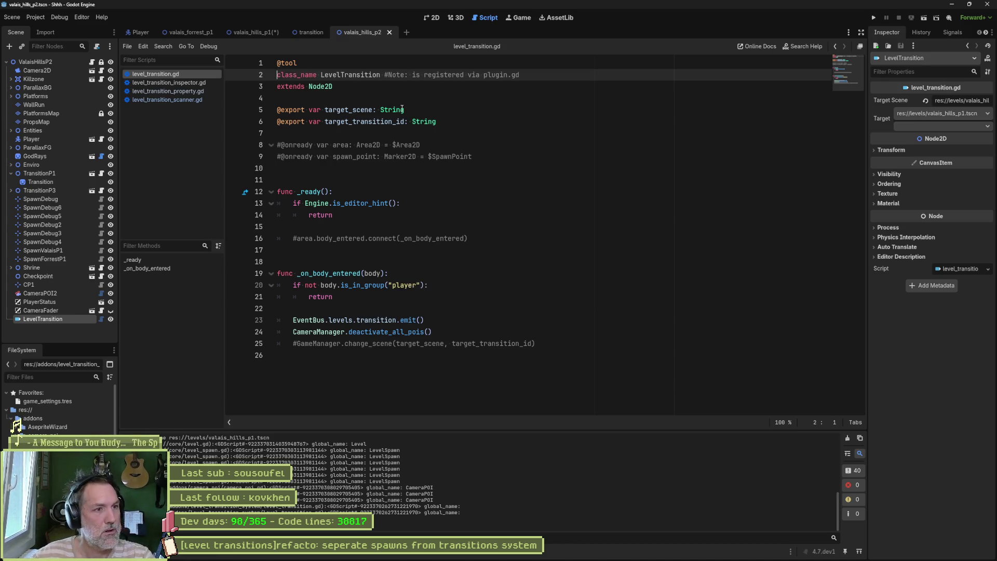
click(46, 308)
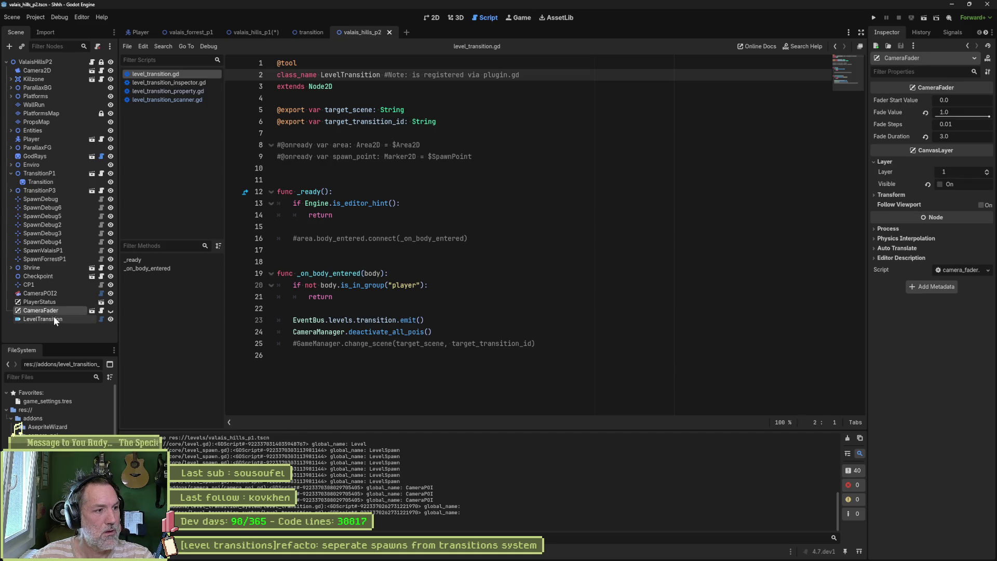
Delete the plugin note comment following class_name on line 2
click(54, 318)
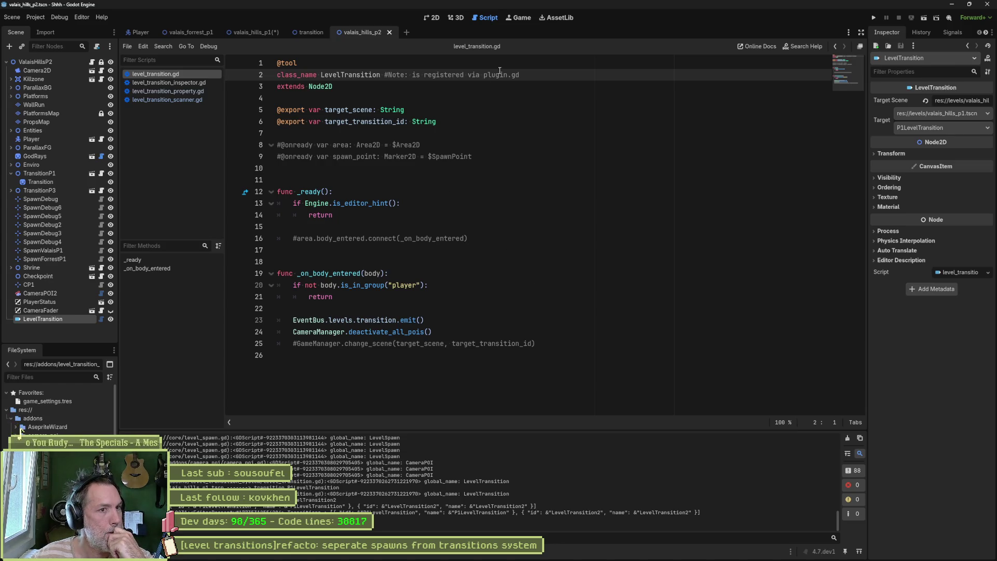
drag(522, 74, 383, 75)
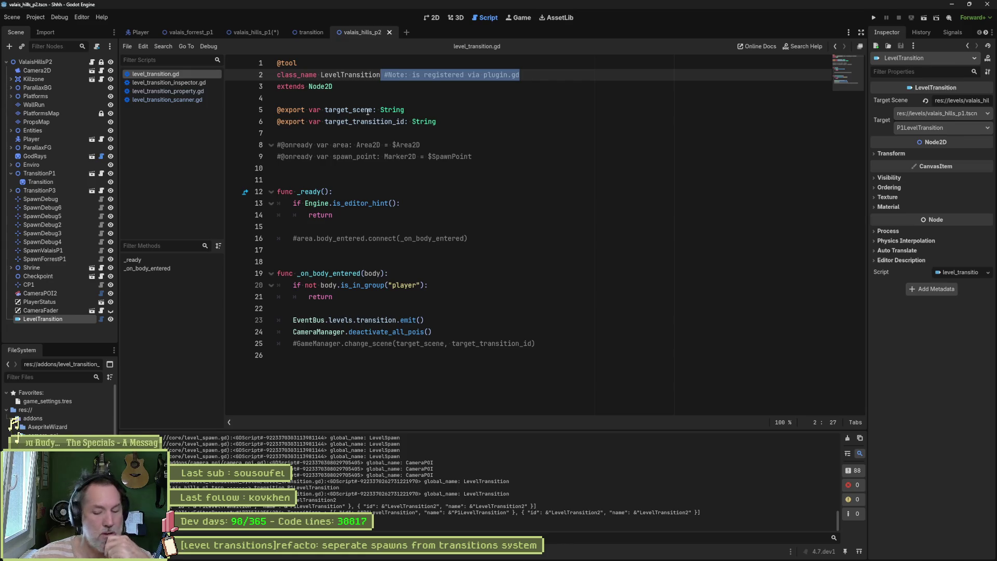
key(BackSpace)
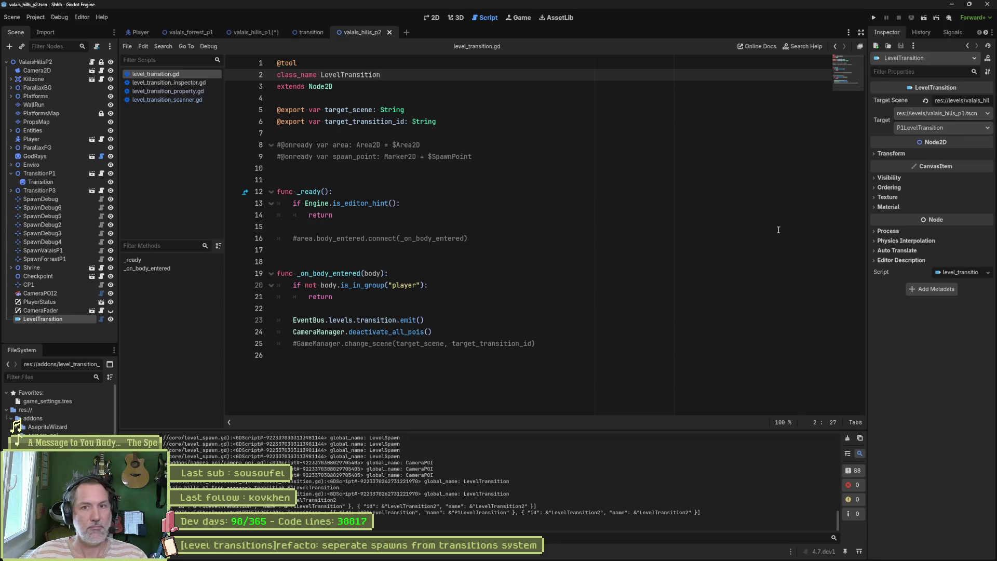
Set the LevelTransition's Target to LevelTransition2 in the Inspector and save the scene
click(939, 129)
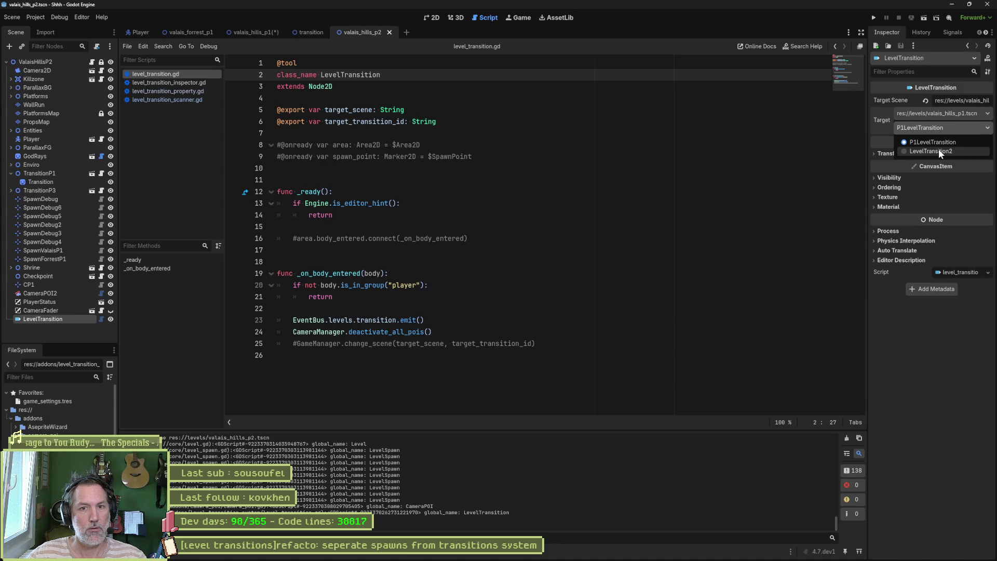
click(939, 150)
click(51, 318)
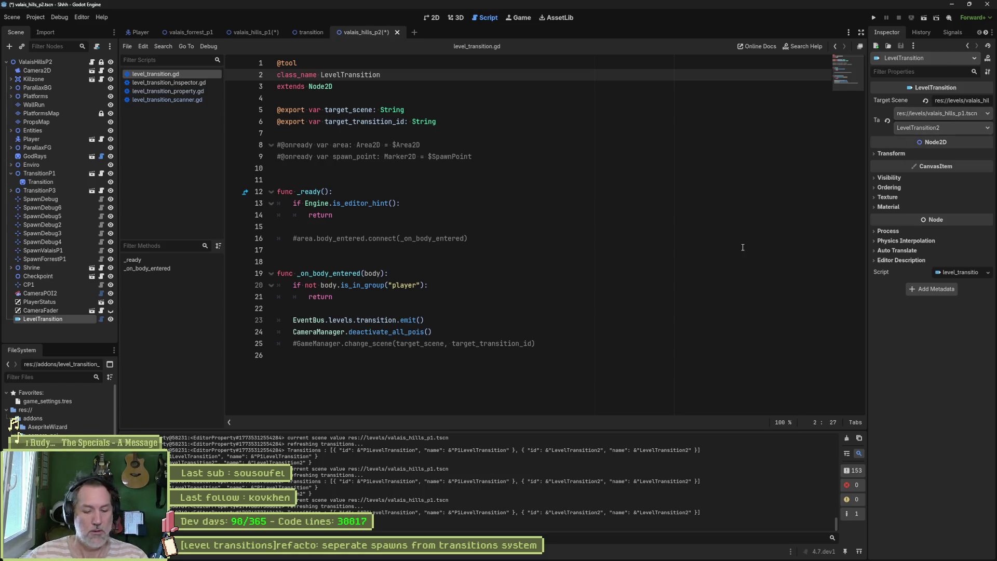
key(ctrl+s)
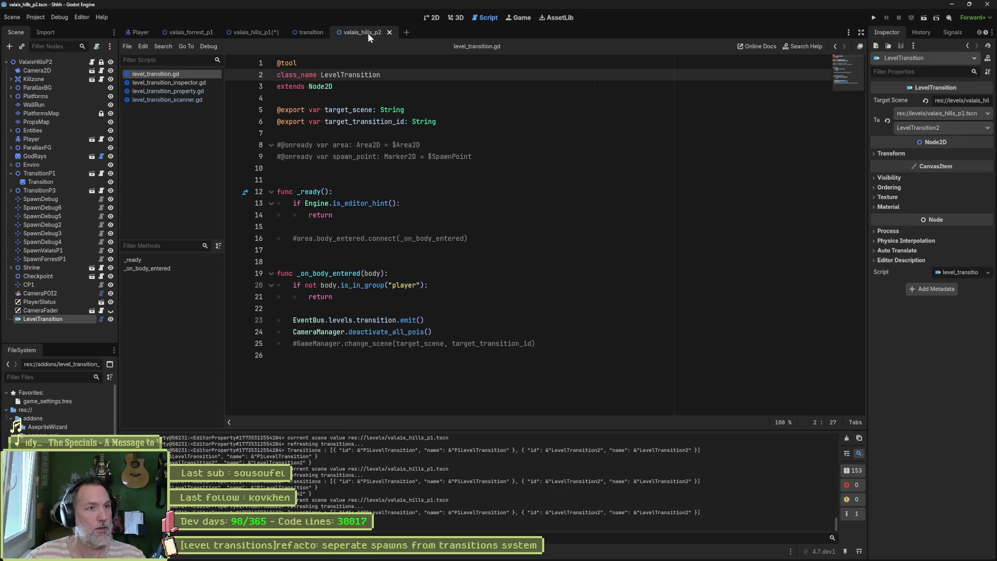
Close and reopen the valais_hills_p2 scene
click(389, 32)
key(ctrl+shift+o)
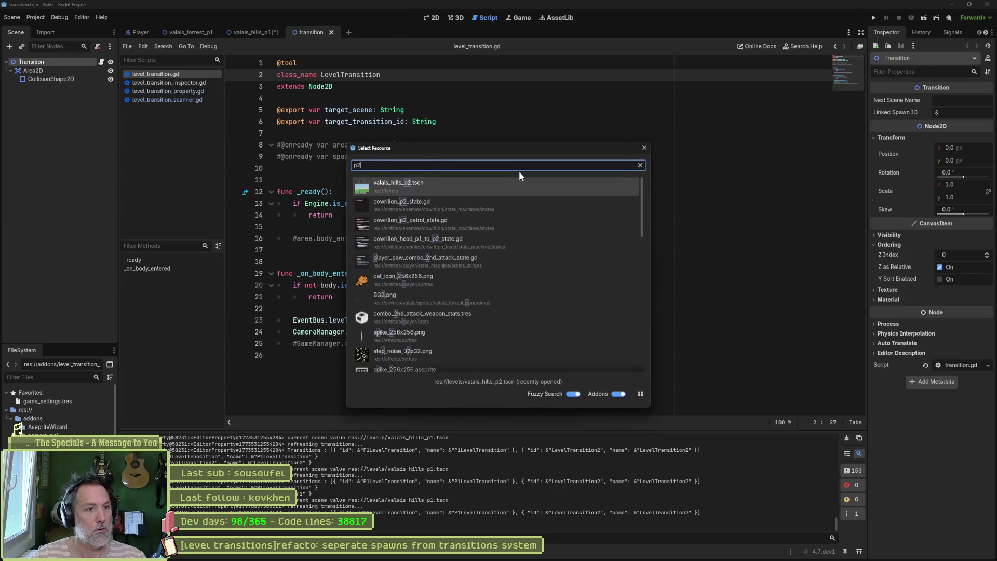
key(Escape)
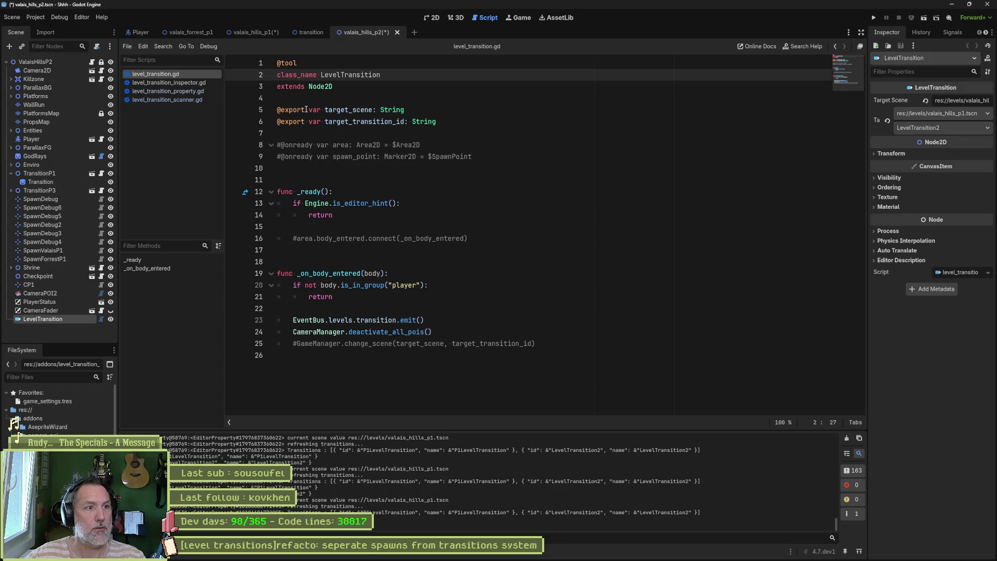
mouse_move(307, 110)
drag(307, 110, 279, 110)
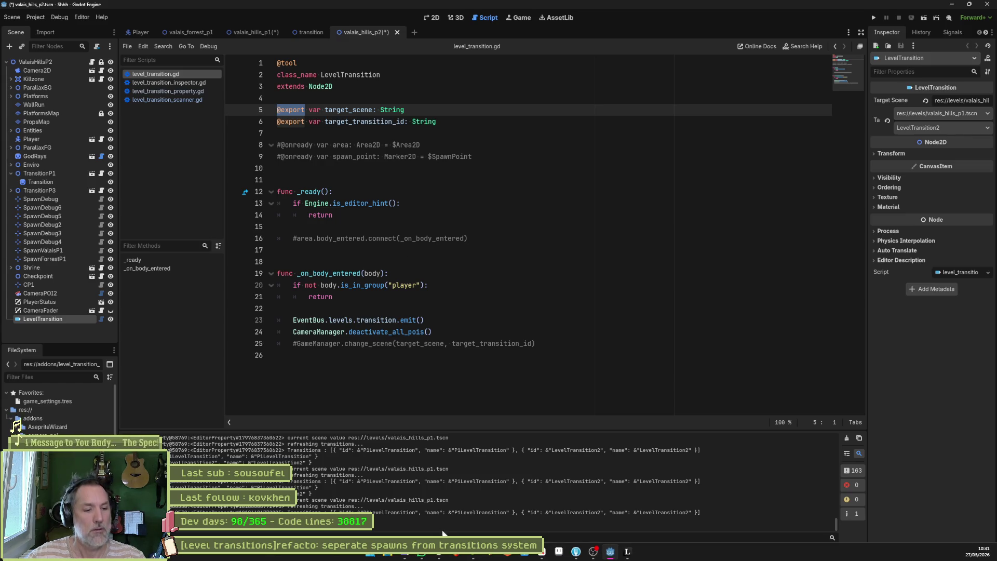
key(alt+Tab)
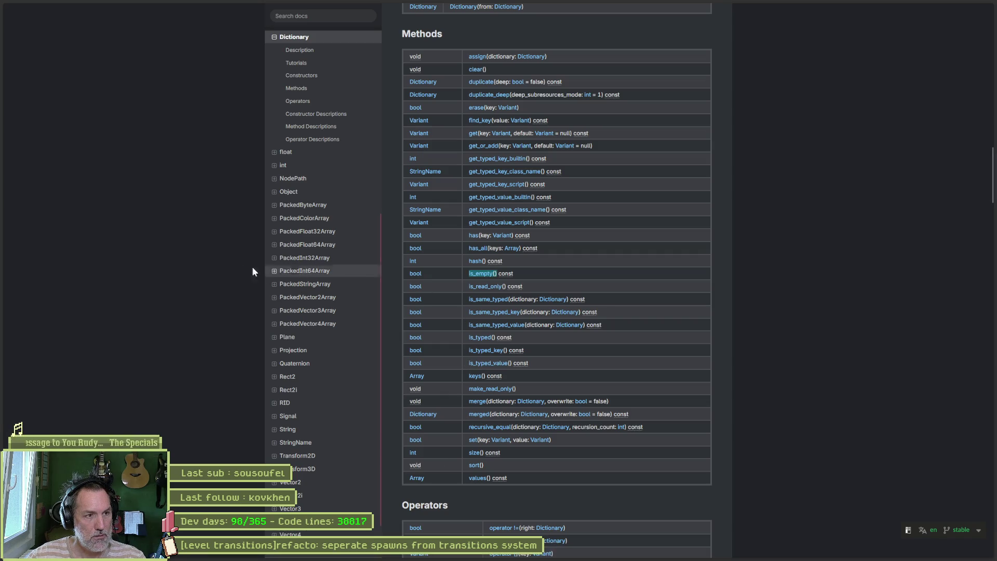
key(ctrl+t)
text(cha)
key(Return)
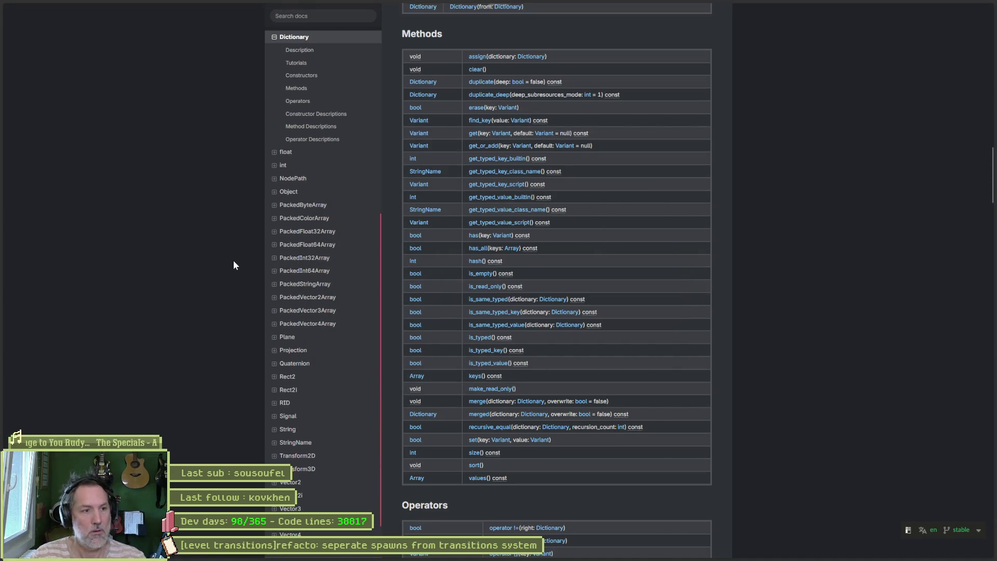
text(dans godot, on peut )
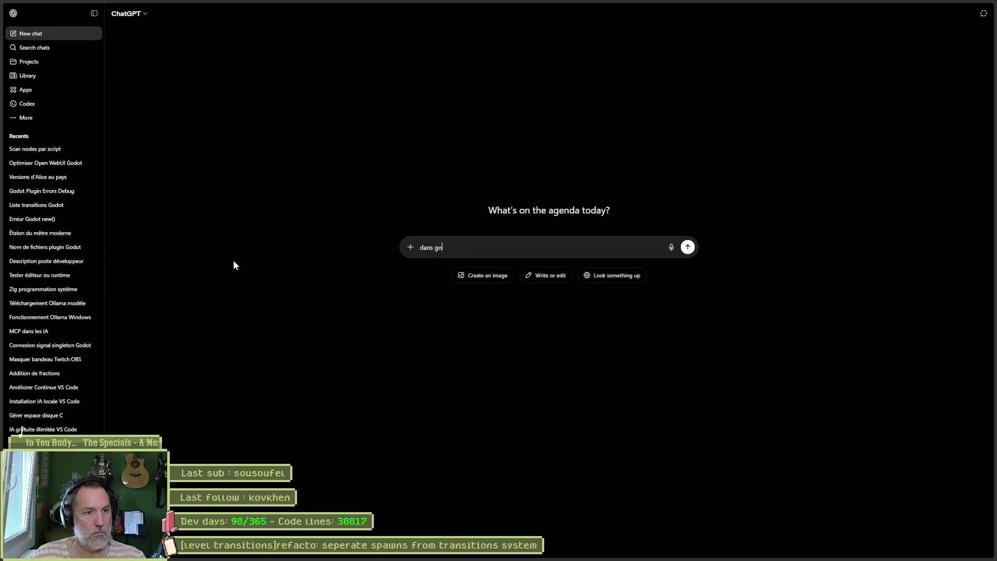
text(@expor)
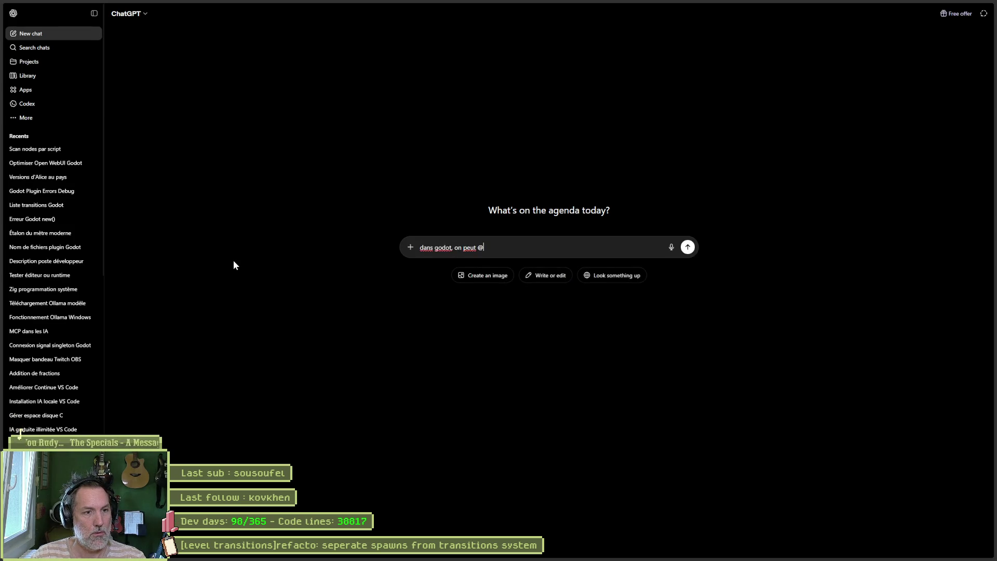
key(BackSpace)
key(BackSpace)
key(BackSpace)
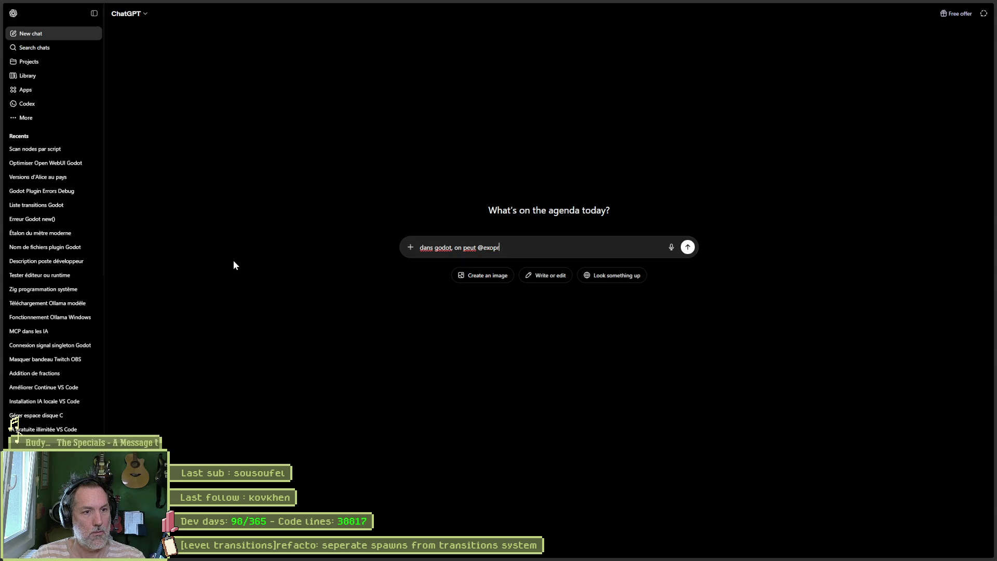
text(port u)
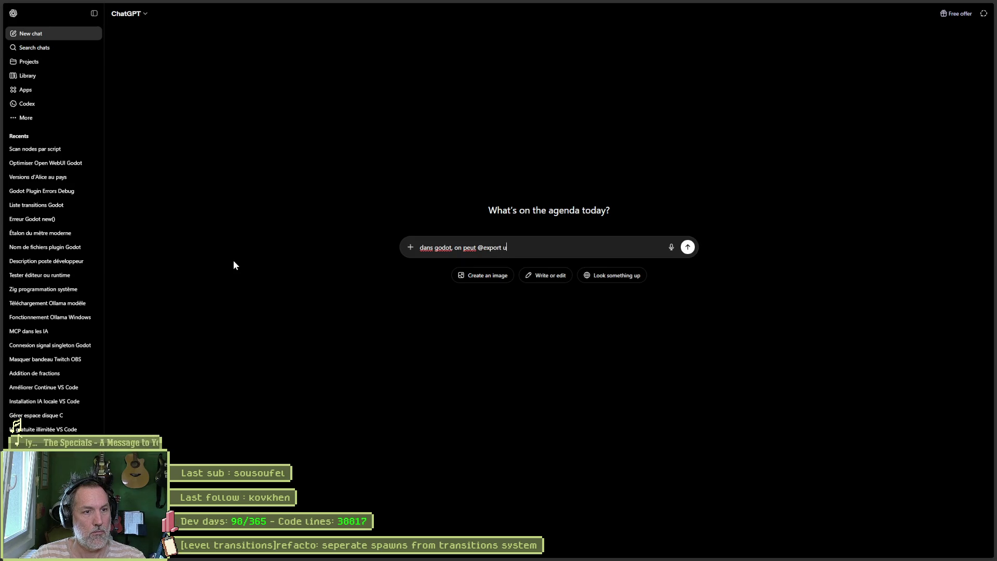
text( var pour qu-elle soit )
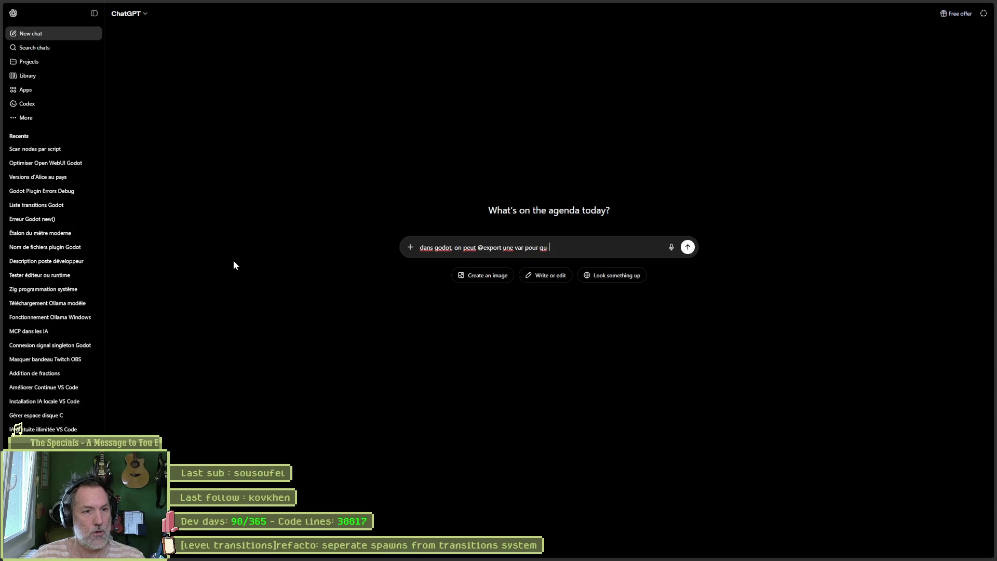
text(e dans la scene m)
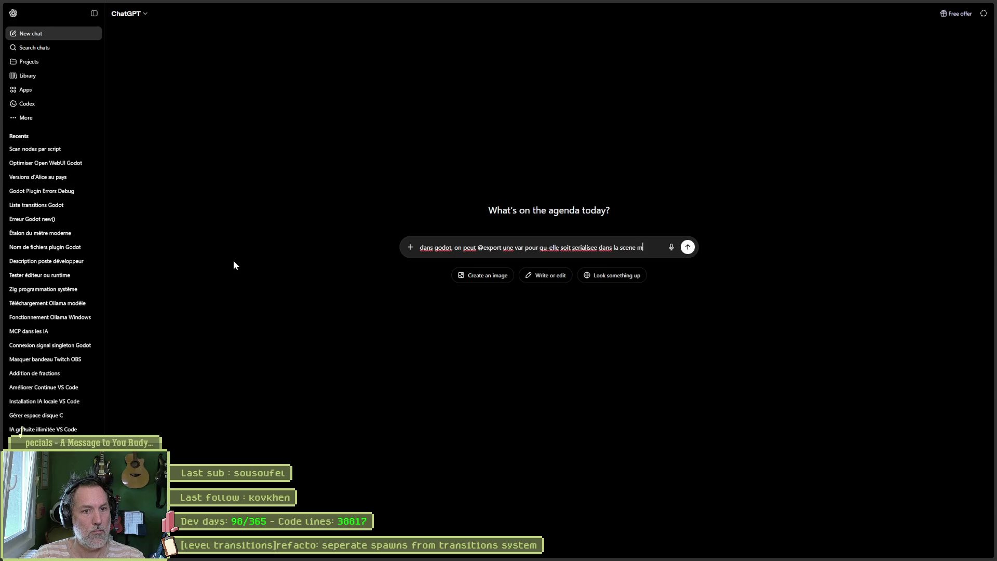
text( pas l'afficher d)
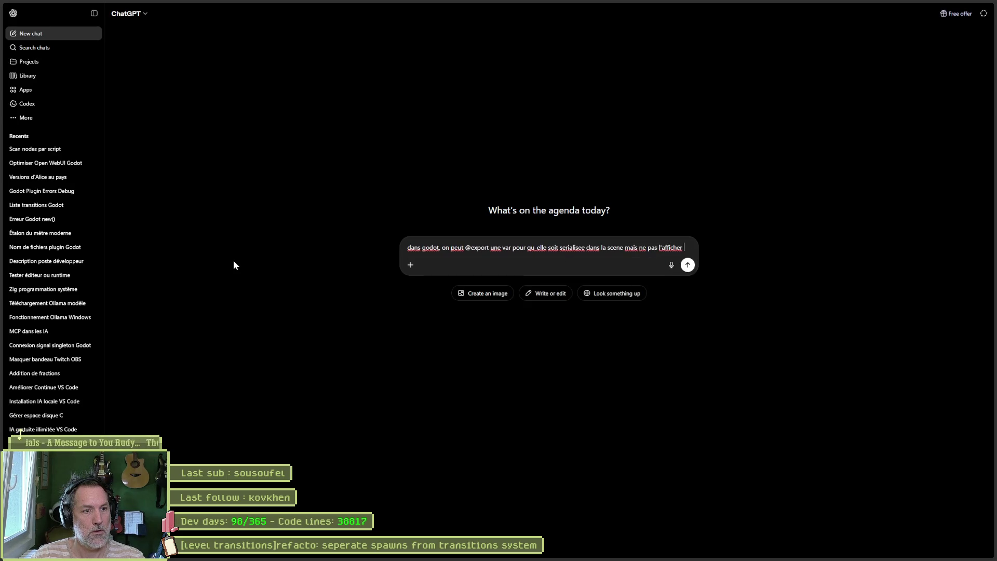
text(ans l'editeur)
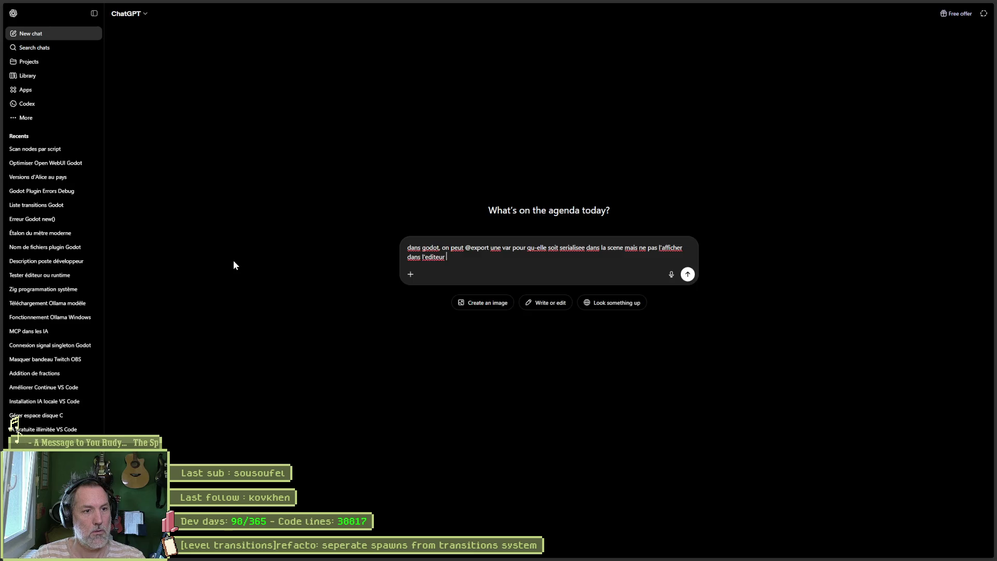
key(Return)
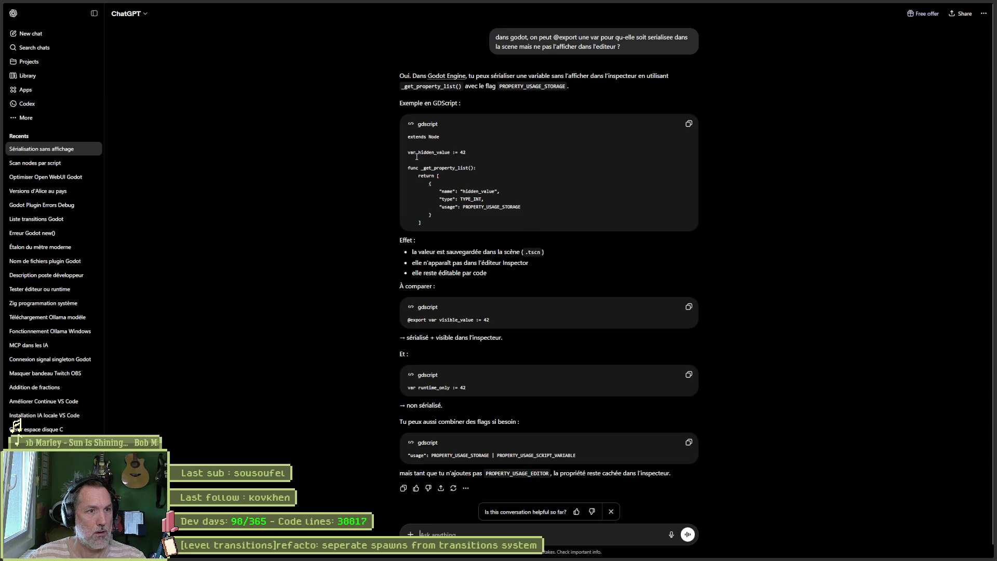
key(alt+Tab)
drag(309, 110, 277, 110)
key(BackSpace)
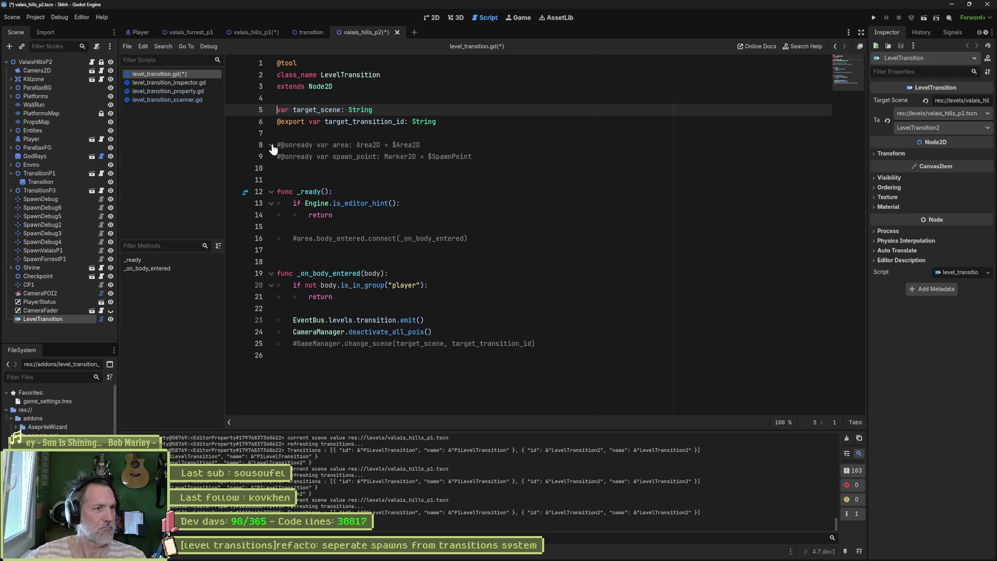
key(alt+Down)
key(ctrl+s)
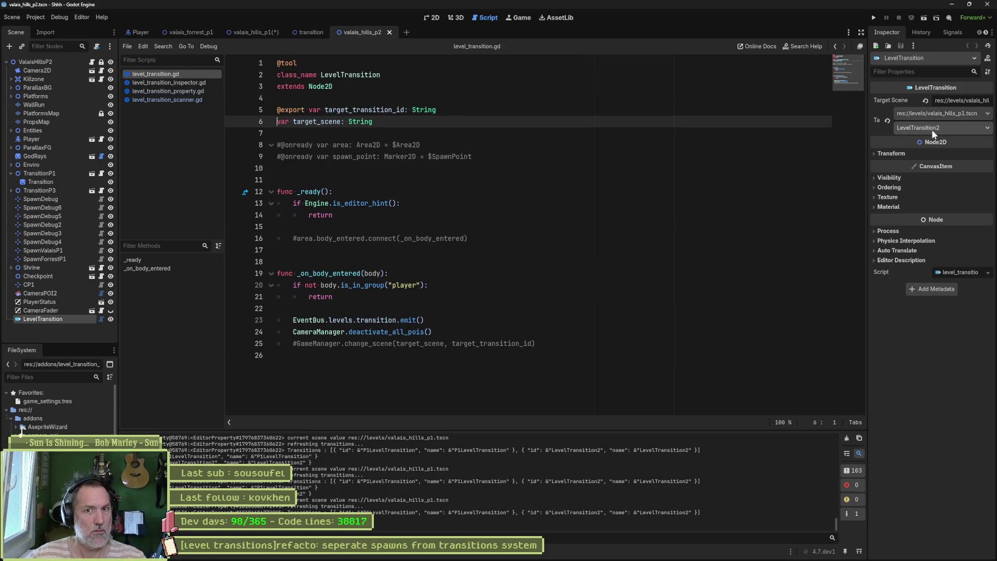
Refresh LevelTransition's properties and pick valais_forrest_p1.tscn as its target scene
click(44, 310)
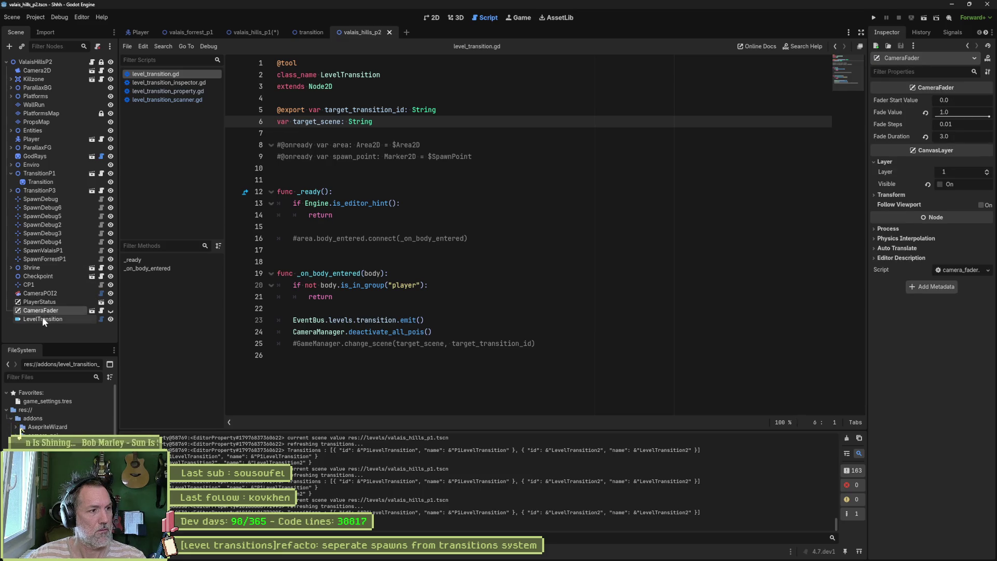
click(43, 318)
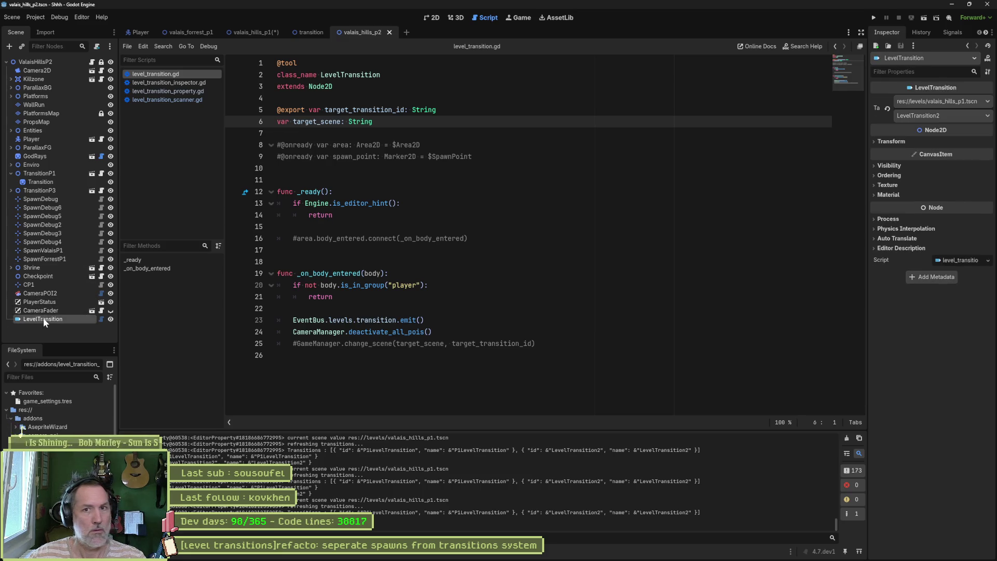
click(949, 103)
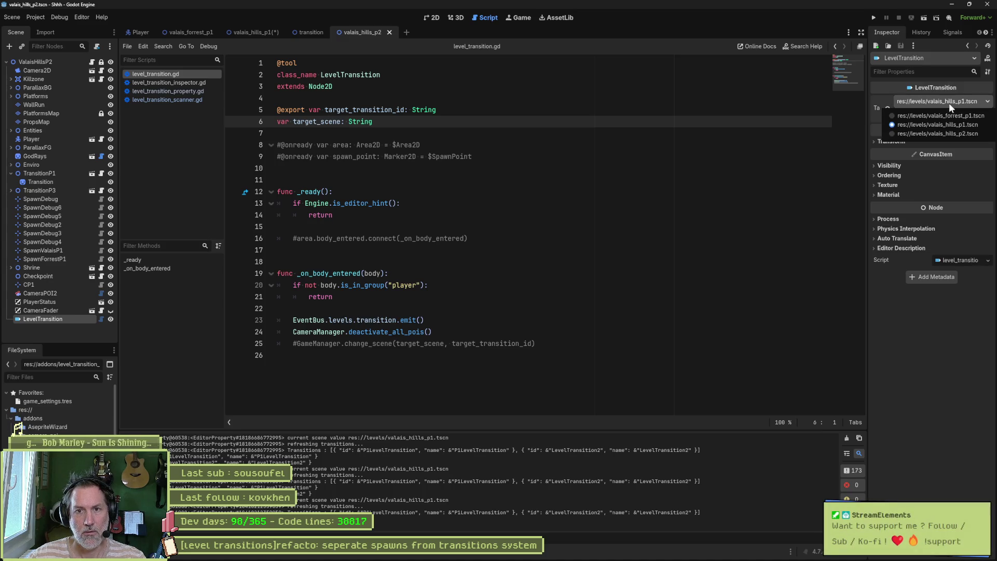
click(954, 116)
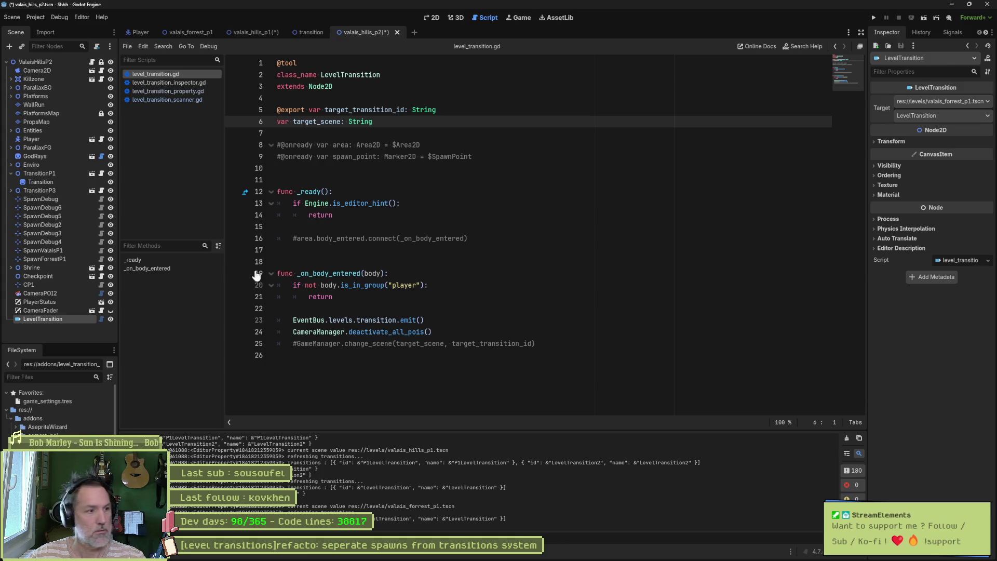
click(48, 319)
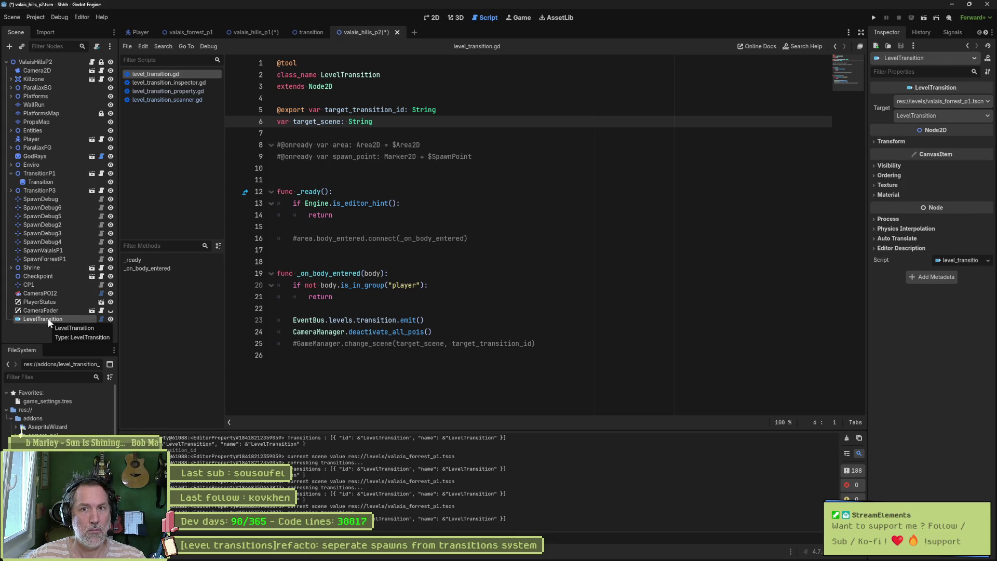
Point LevelTransition's Target at LevelTransition2 in valais_hills_p1.tscn
click(933, 116)
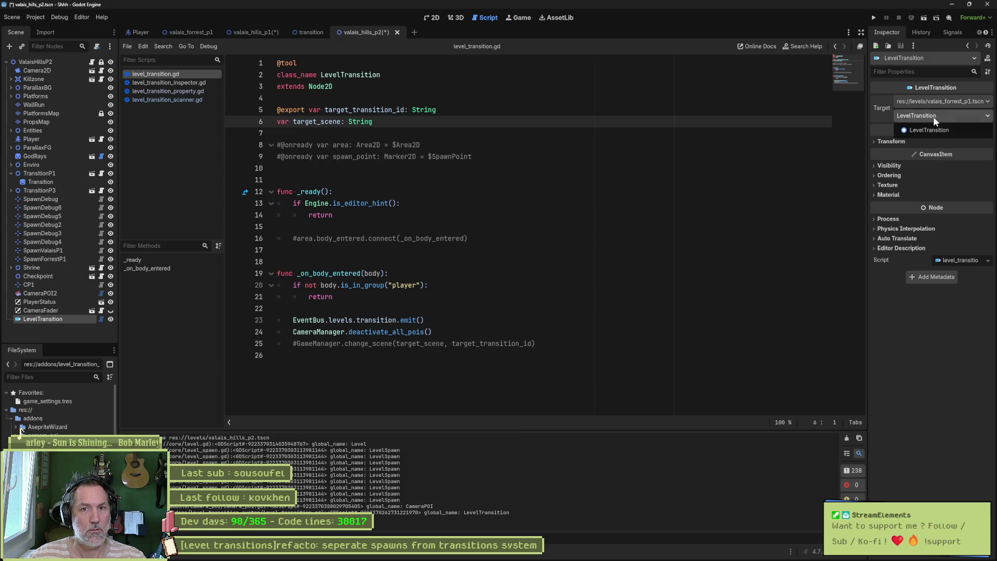
click(945, 96)
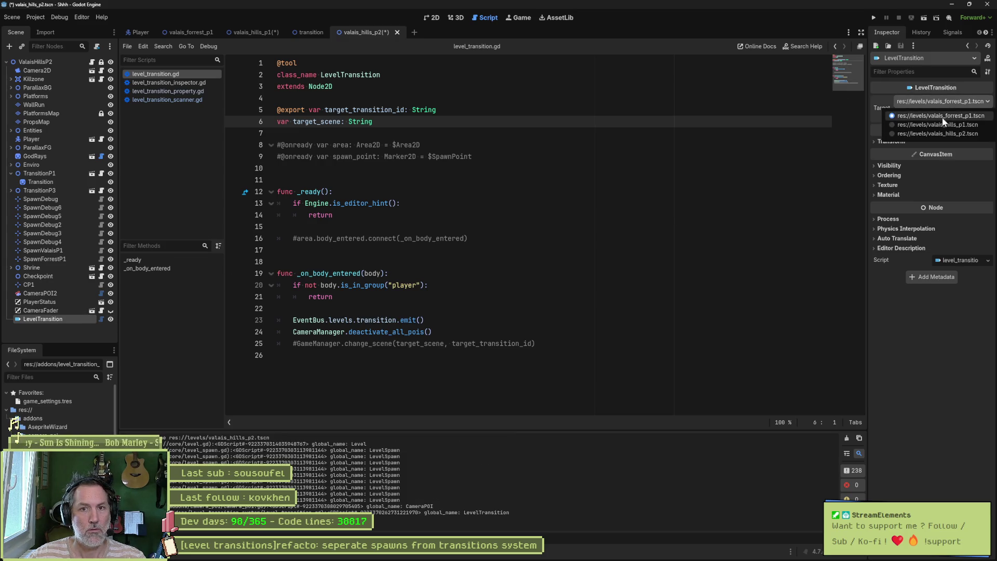
click(942, 125)
click(940, 115)
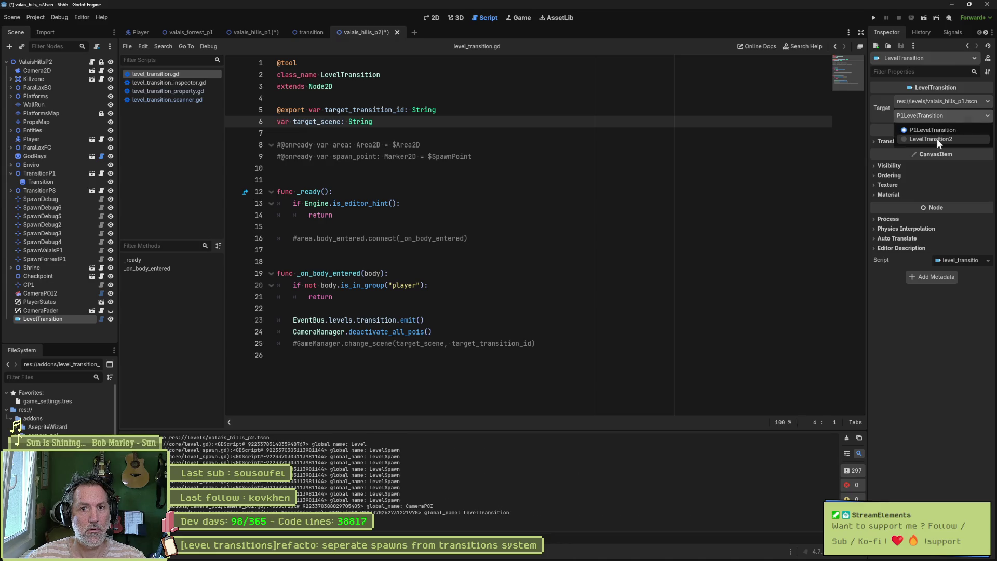
click(937, 139)
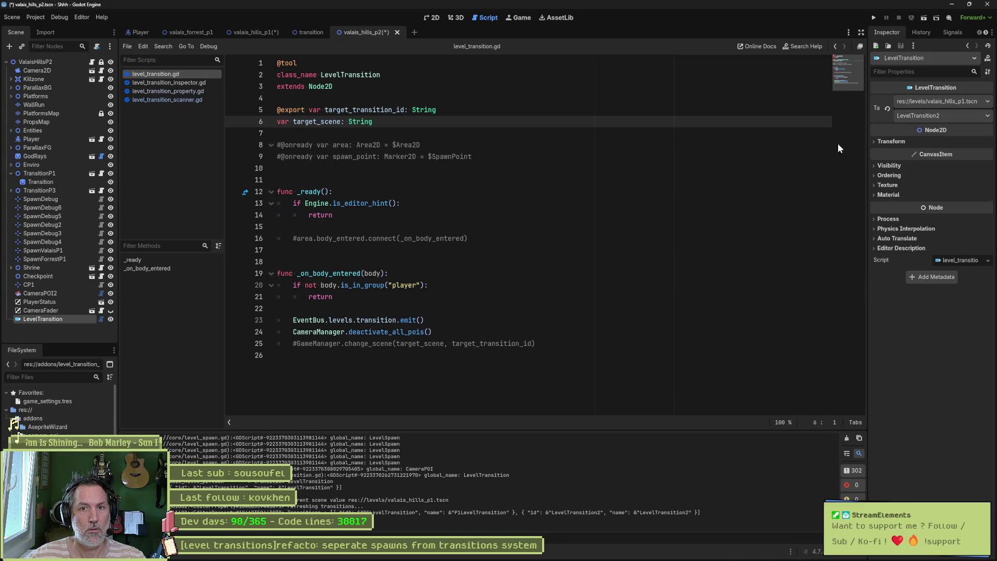
Refresh LevelTransition's properties, save valais_hills_p2, and switch to the valais_hills_p1 scene
click(60, 310)
click(63, 320)
key(ctrl+s)
click(255, 33)
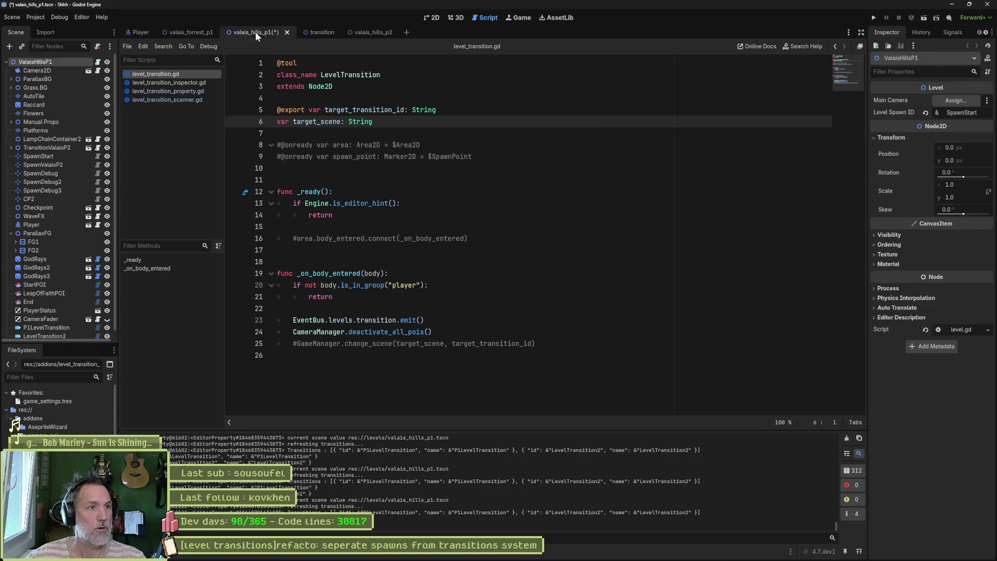
Return to valais_hills_p2, reselect LevelTransition, then close the scene, saving it
click(367, 28)
click(52, 310)
click(55, 319)
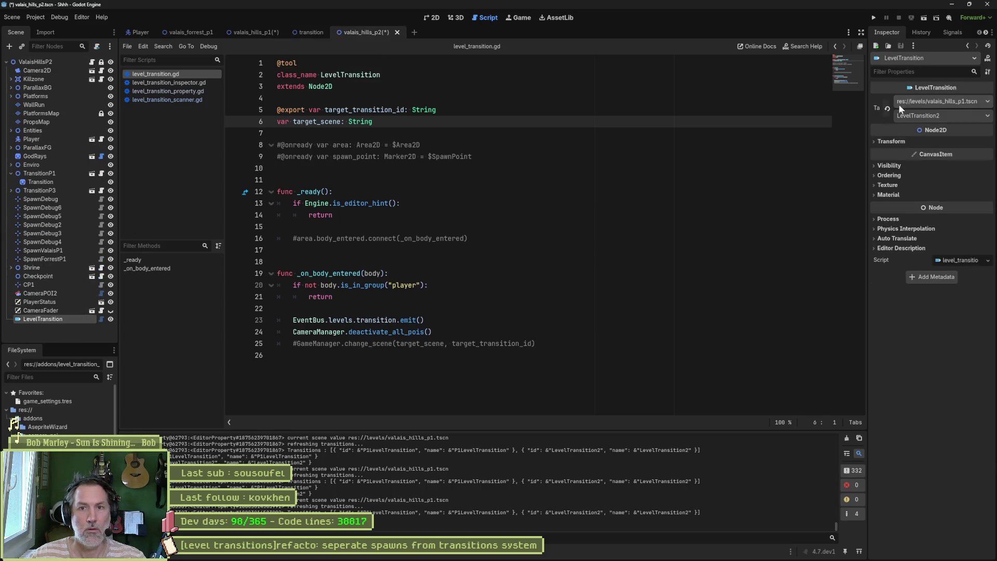
middle_click(379, 32)
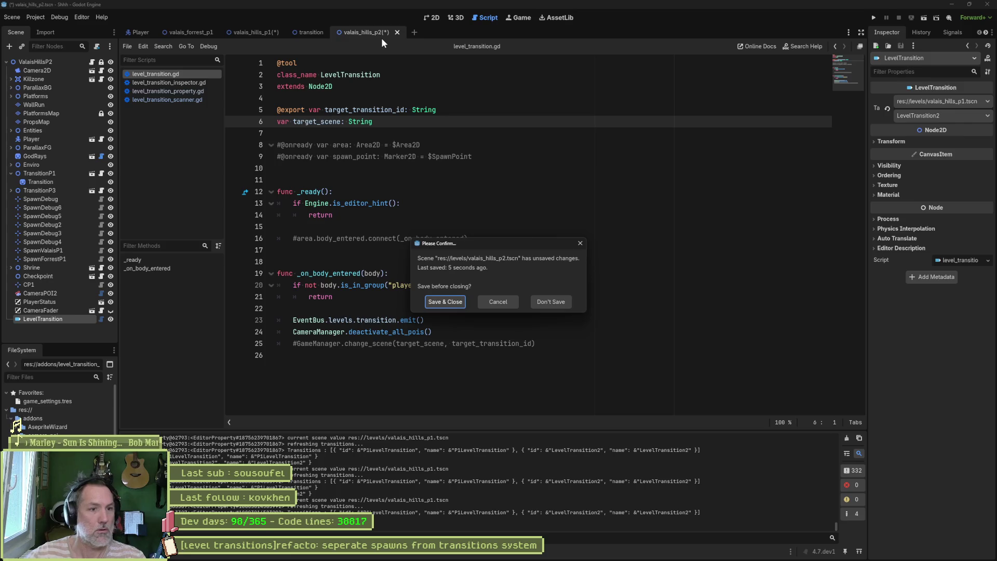
key(Return)
Reopen valais_hills_p2.tscn via Quick Open, reselect LevelTransition and revert its Target property
key(shift+alt+o)
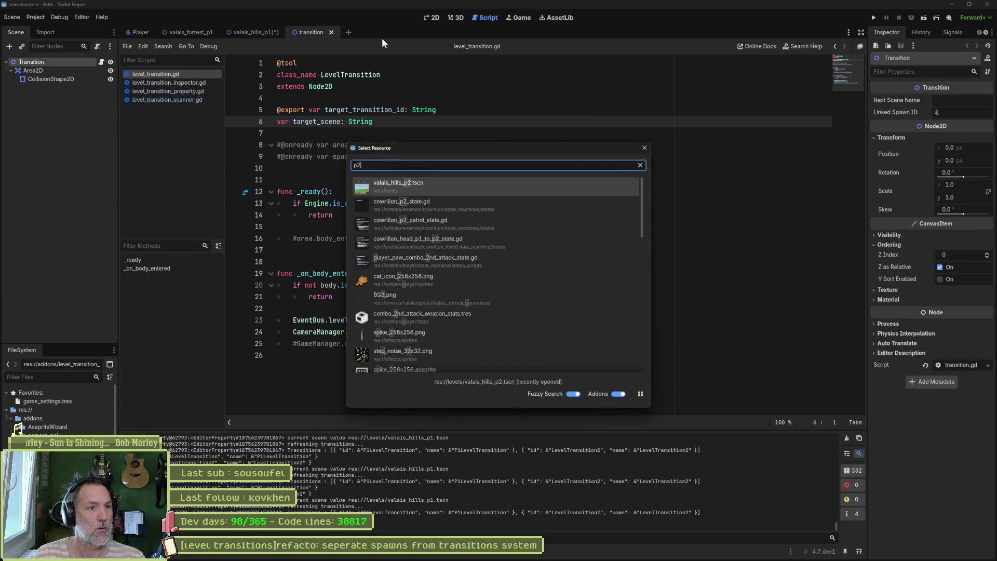
key(Return)
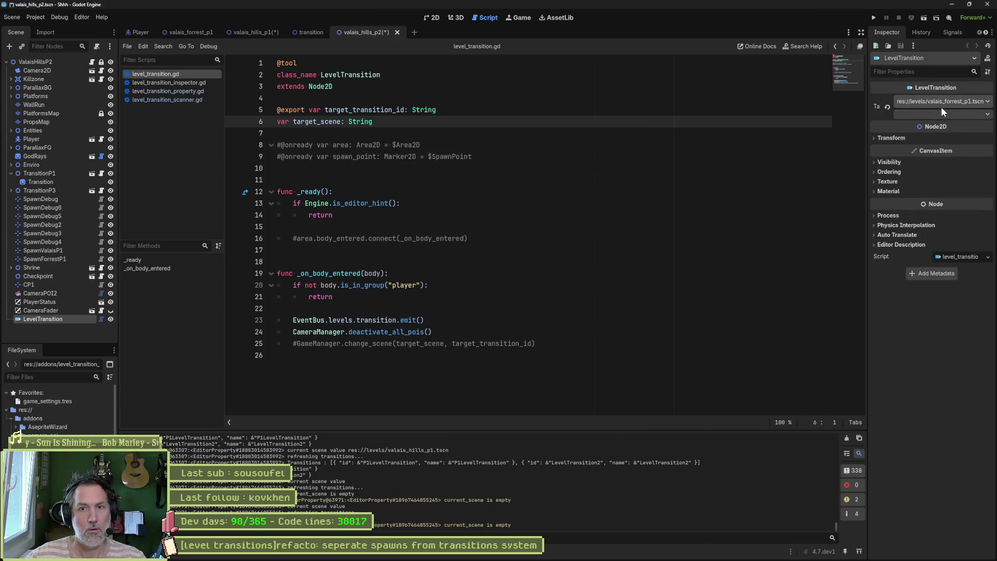
click(55, 310)
click(54, 315)
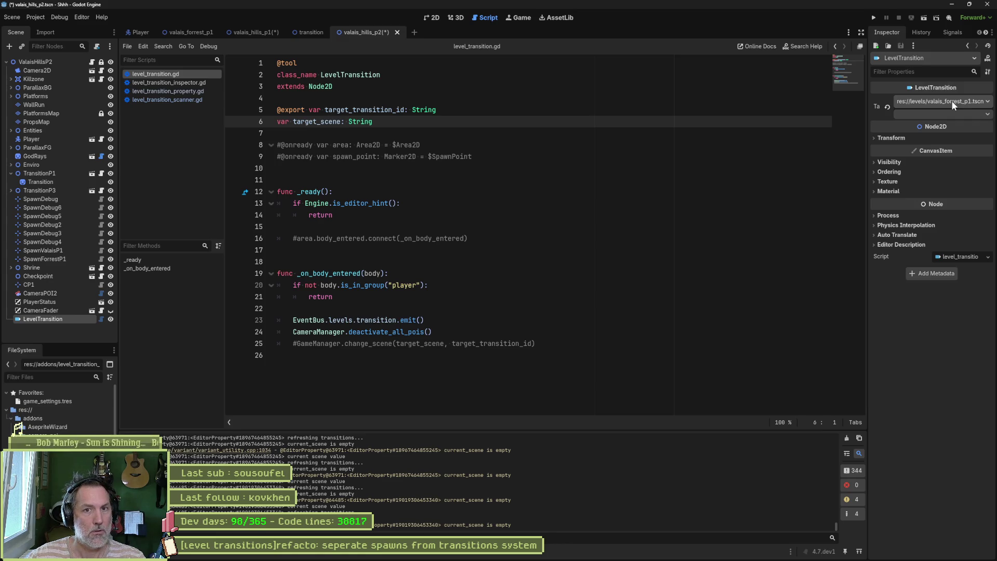
click(887, 107)
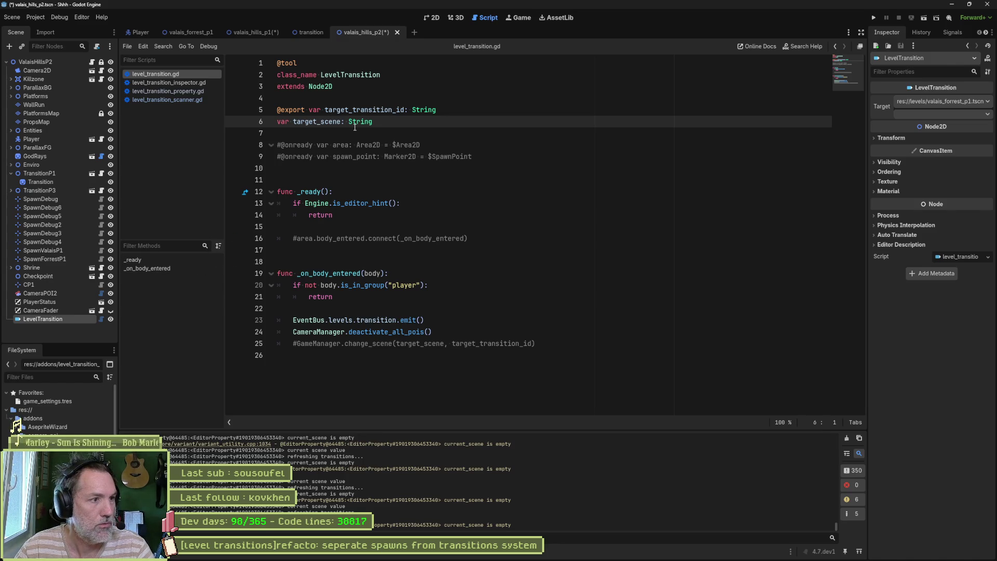
right_click(43, 62)
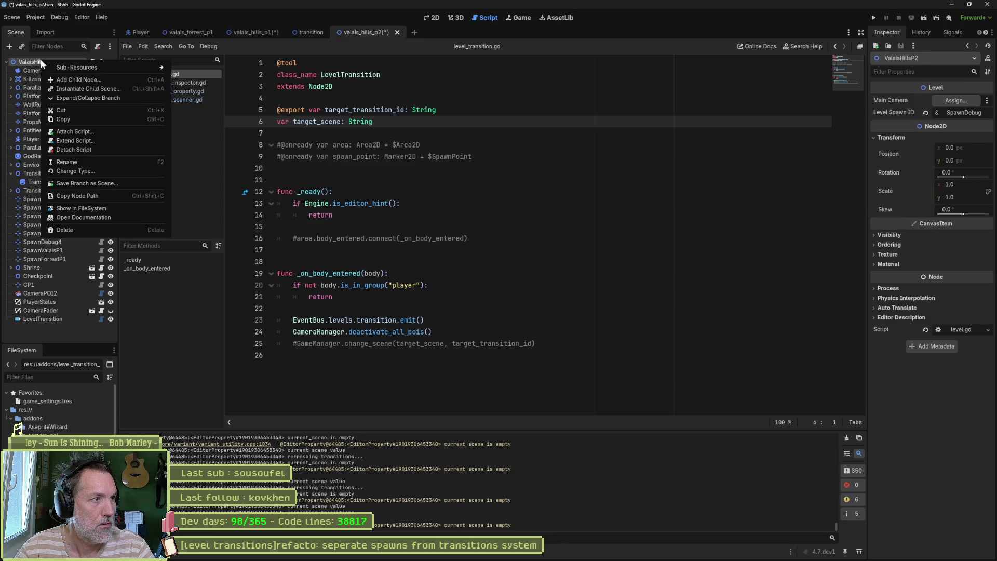
Open valais_hills_p2.tscn from the FileSystem in the external editor, VS Code
click(129, 207)
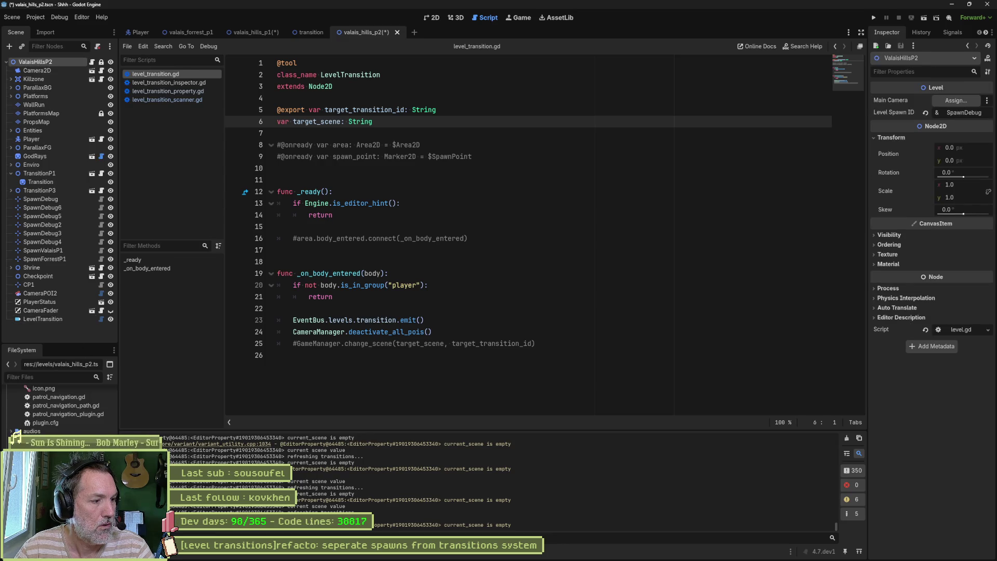
right_click(62, 457)
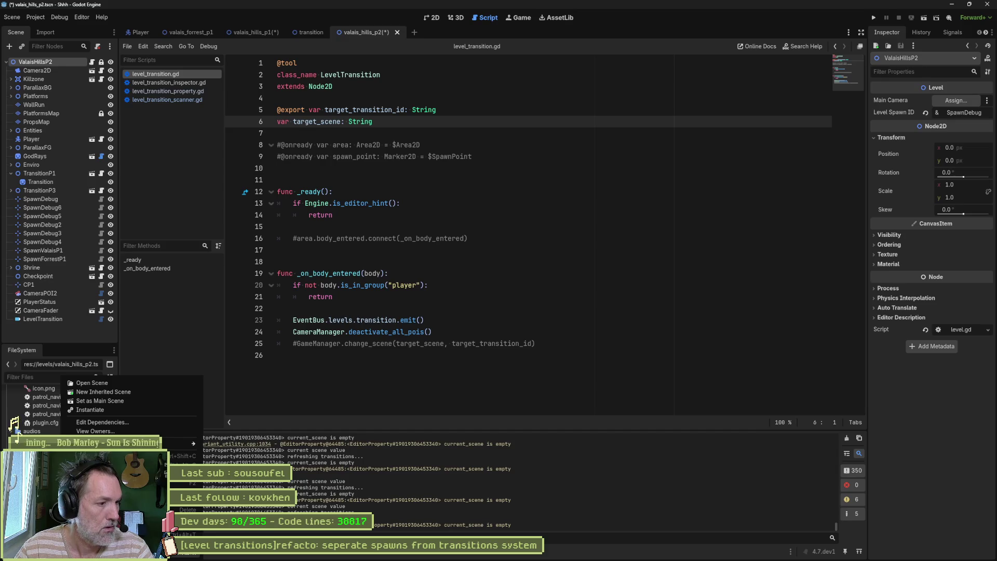
click(20, 433)
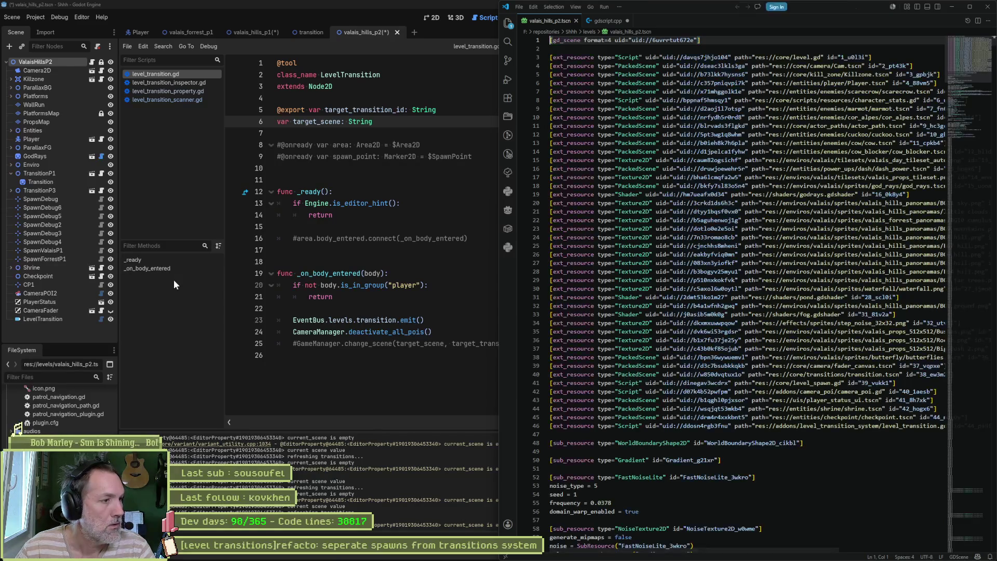
Search the scene file for 'LevelTransition', then return to level_transition.gd in Godot
click(679, 289)
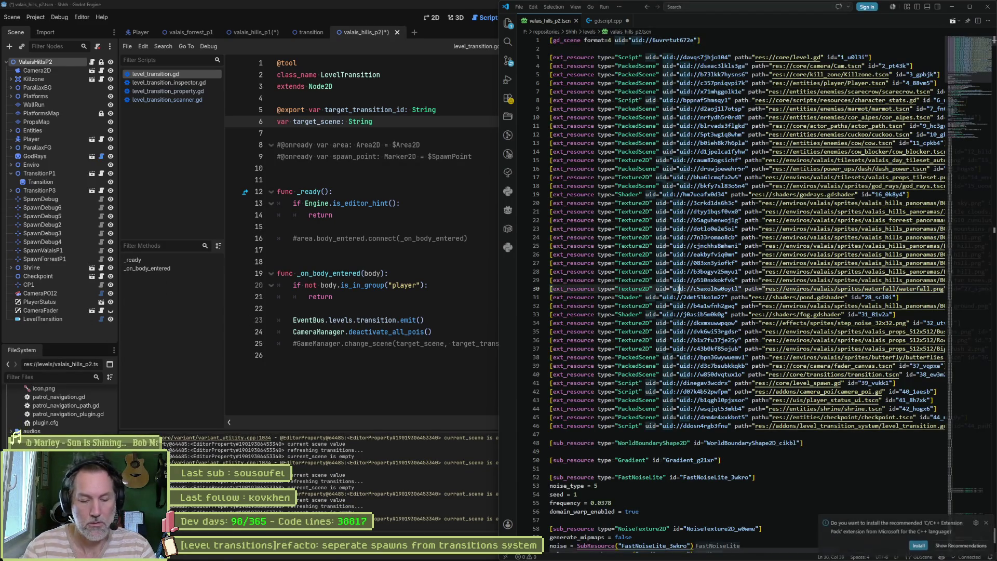
key(ctrl+f)
text(LevelTransition)
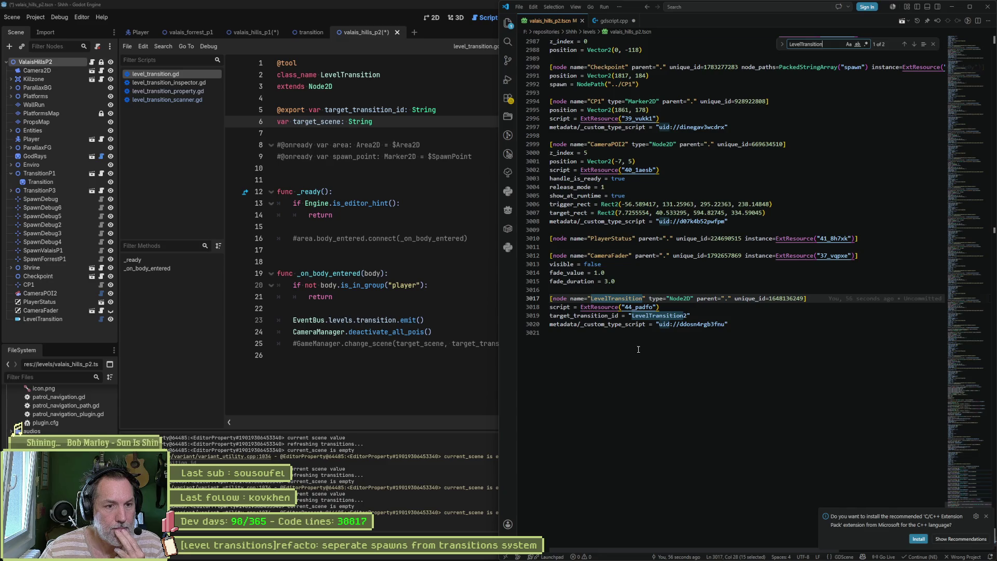
click(338, 183)
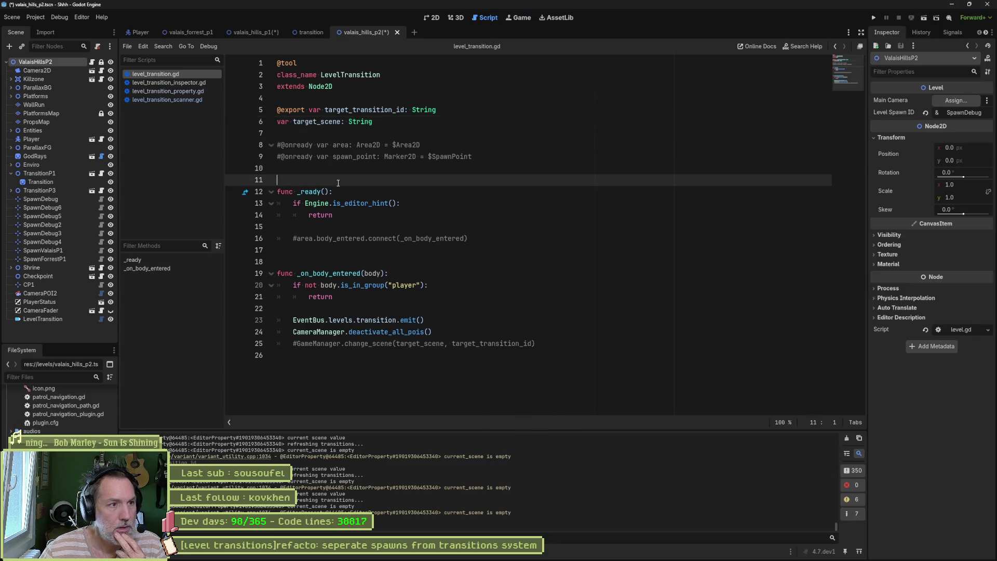
click(279, 122)
text(@export)
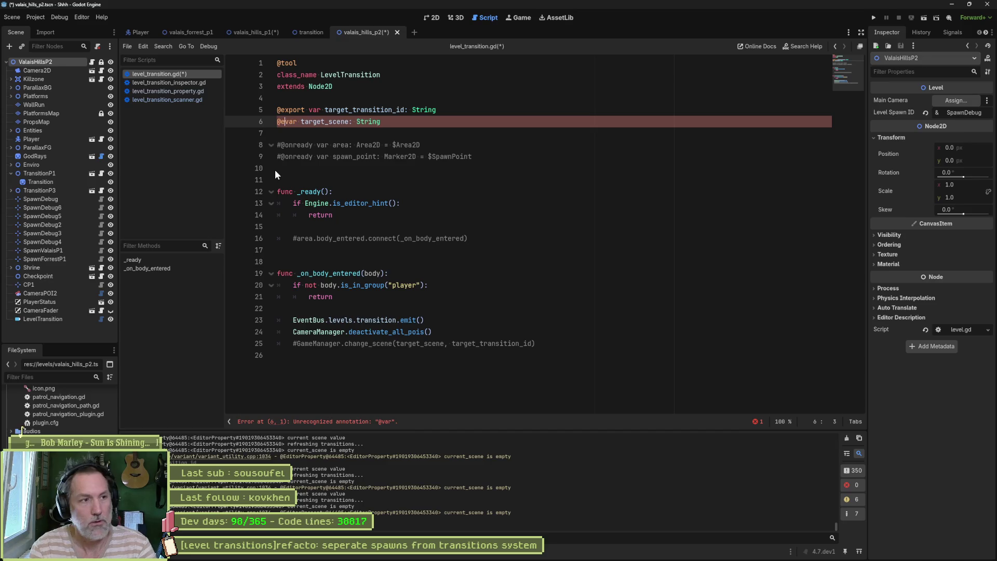
key(ctrl+s)
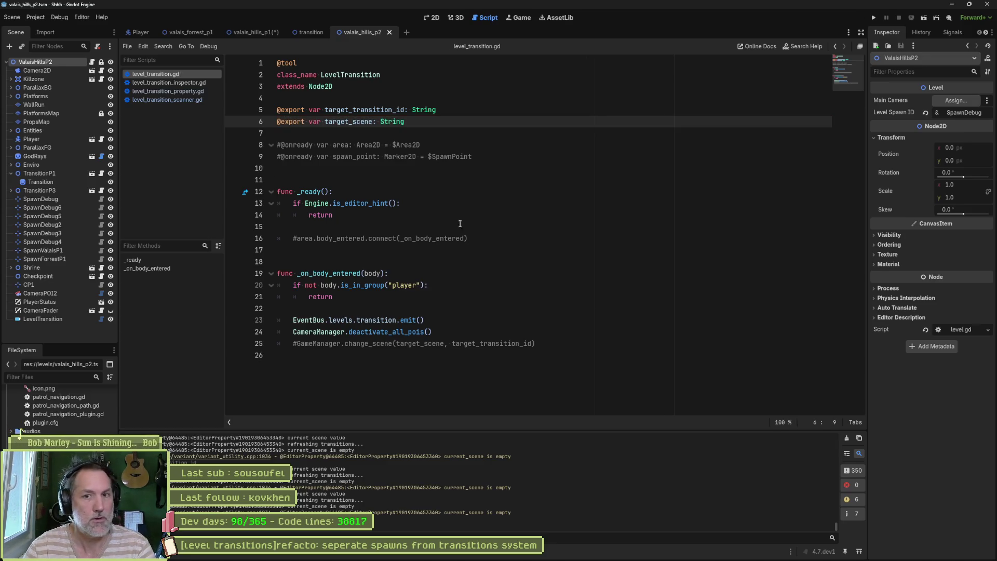
Set LevelTransition's target scene to valais_hills_p1.tscn
click(55, 318)
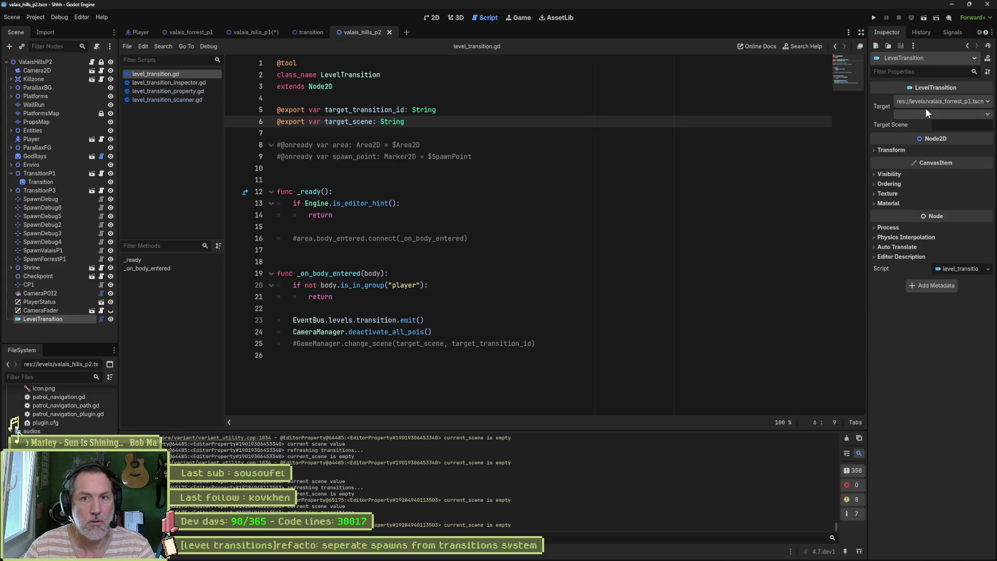
click(941, 101)
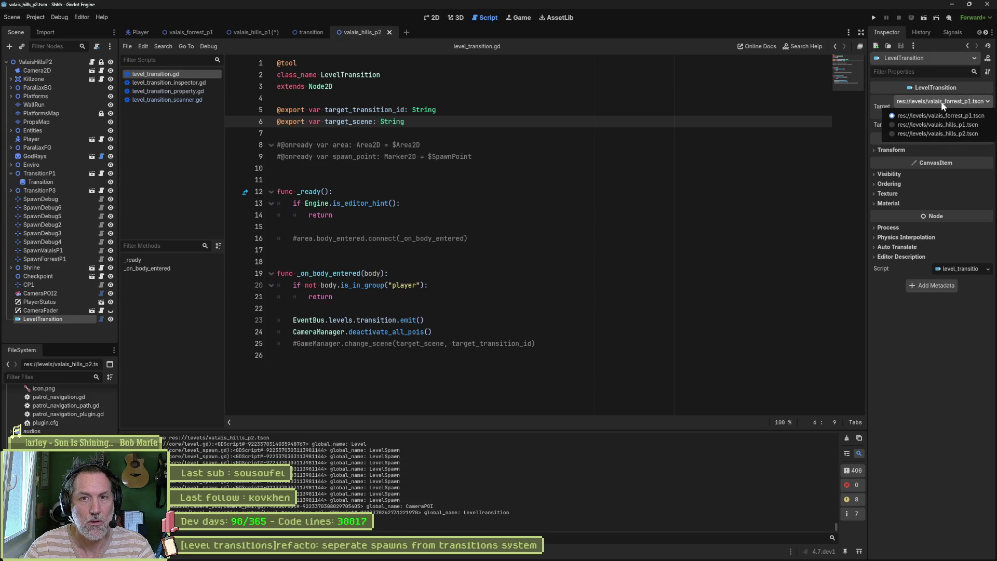
click(935, 127)
key(alt+Tab)
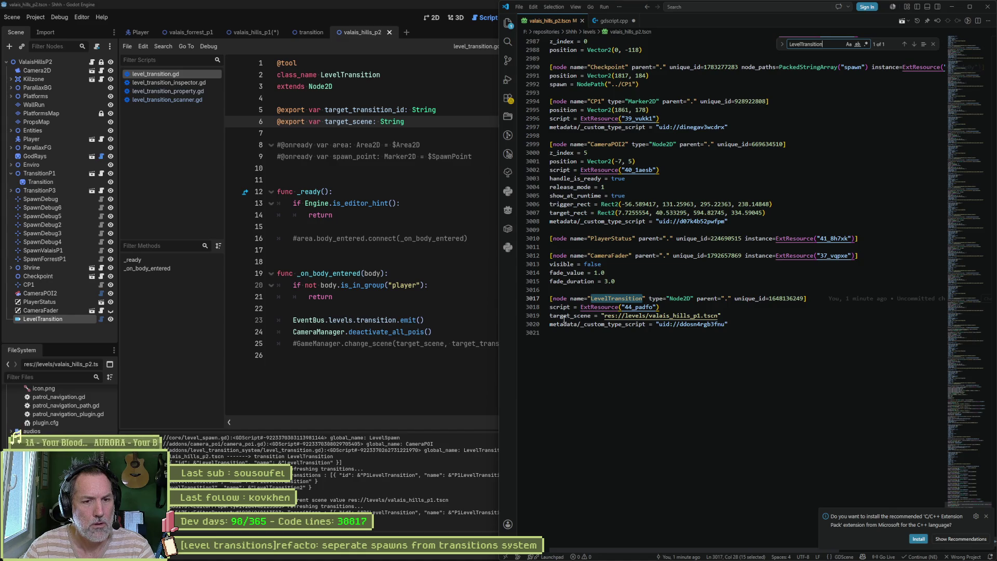
Tile Godot on the left and VS Code on the right, widening the Godot window
key(alt+Tab)
key(super+Left)
click(584, 193)
drag(497, 197, 622, 204)
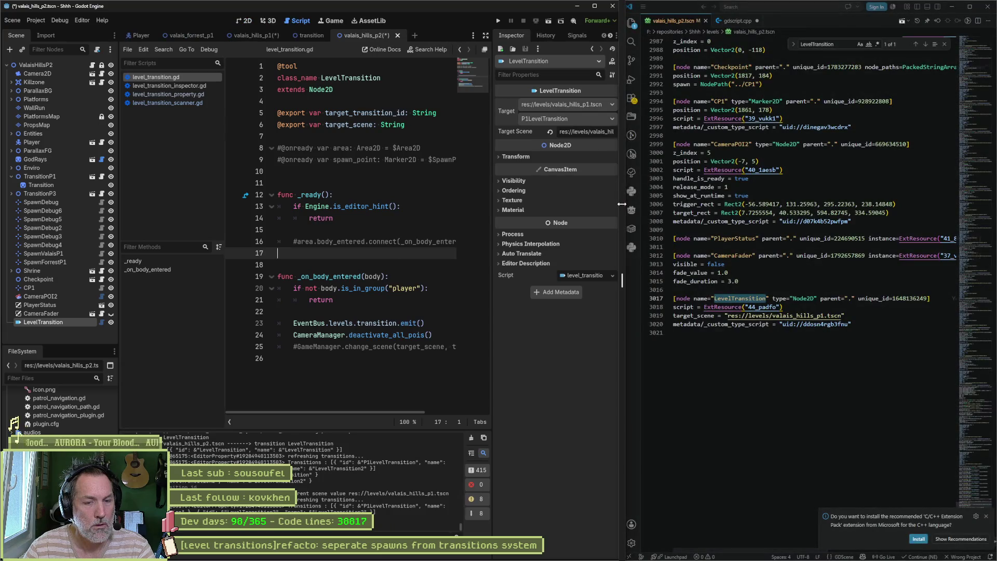
click(311, 125)
key(ctrl+BackSpace)
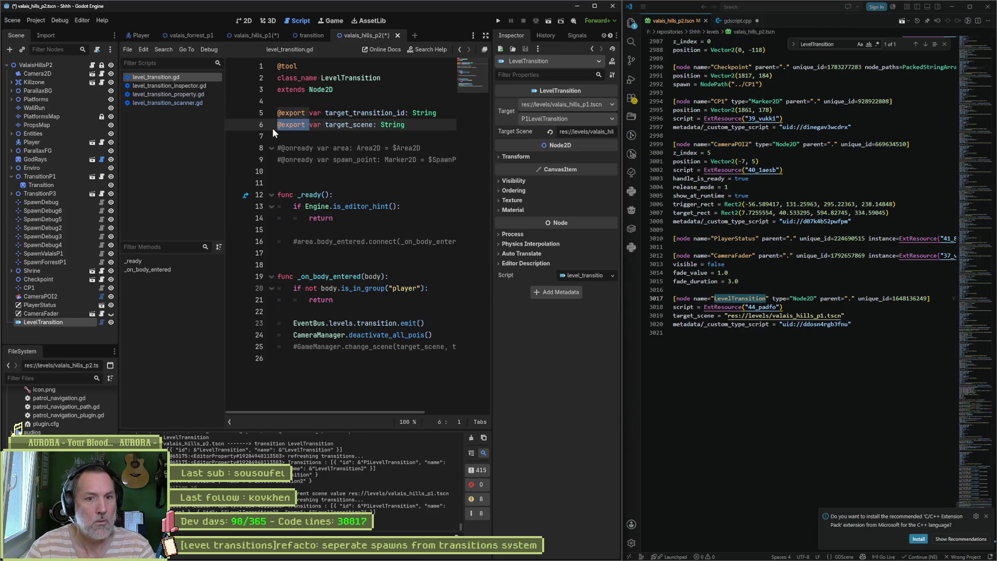
key(ctrl+s)
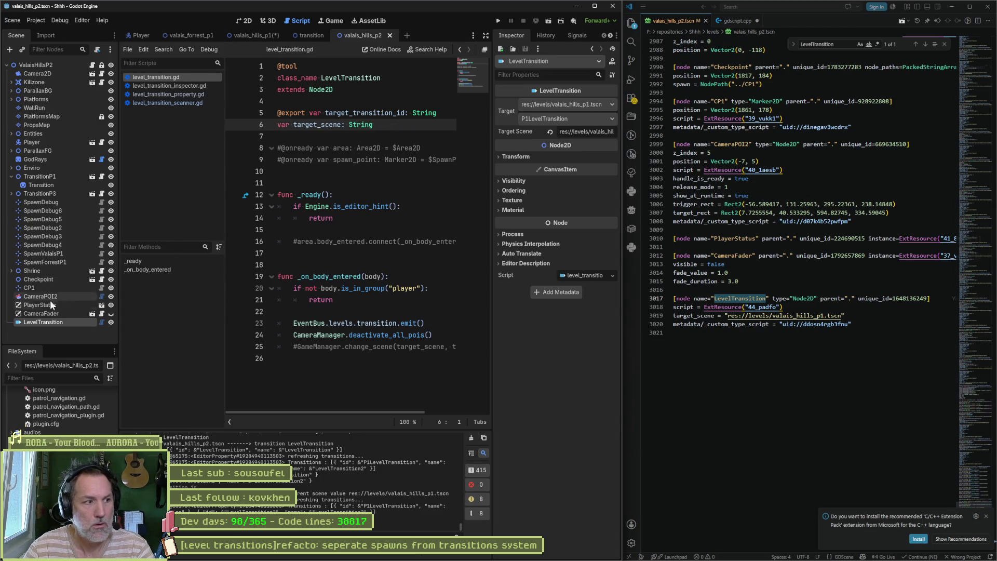
click(43, 322)
In VS Code, dismiss the GDScene extension prompt, search, notifications and menus, and close Output
click(700, 406)
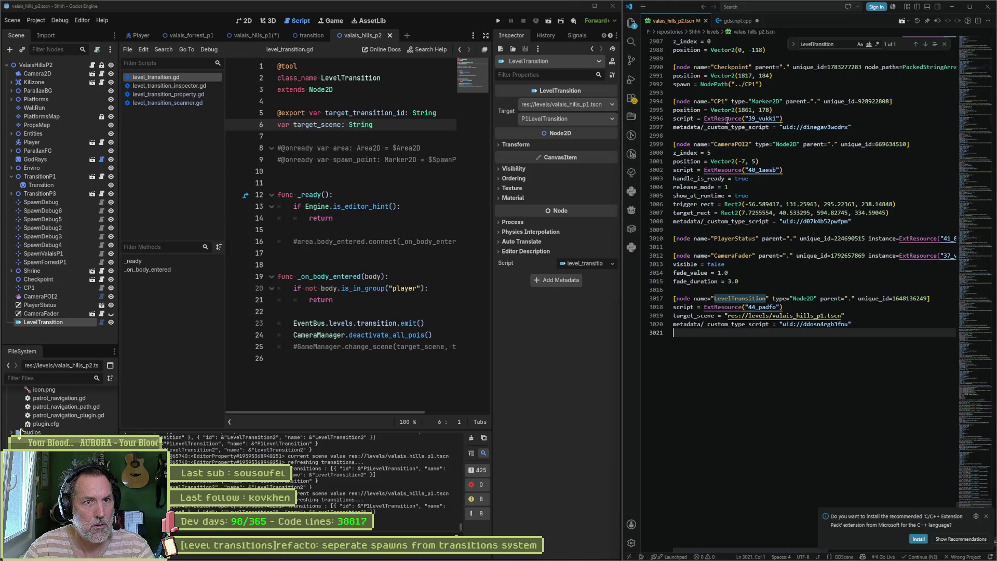
right_click(672, 23)
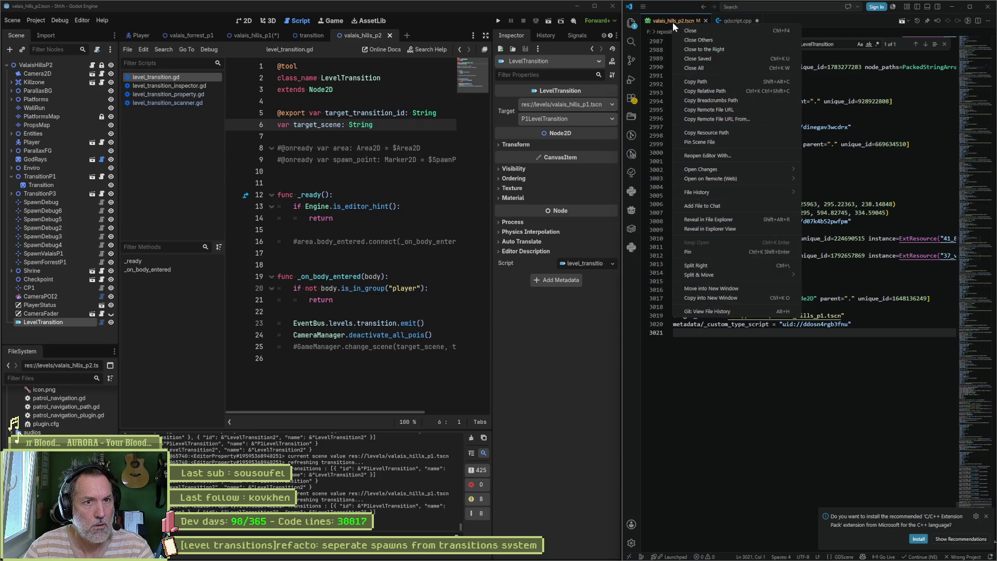
key(Escape)
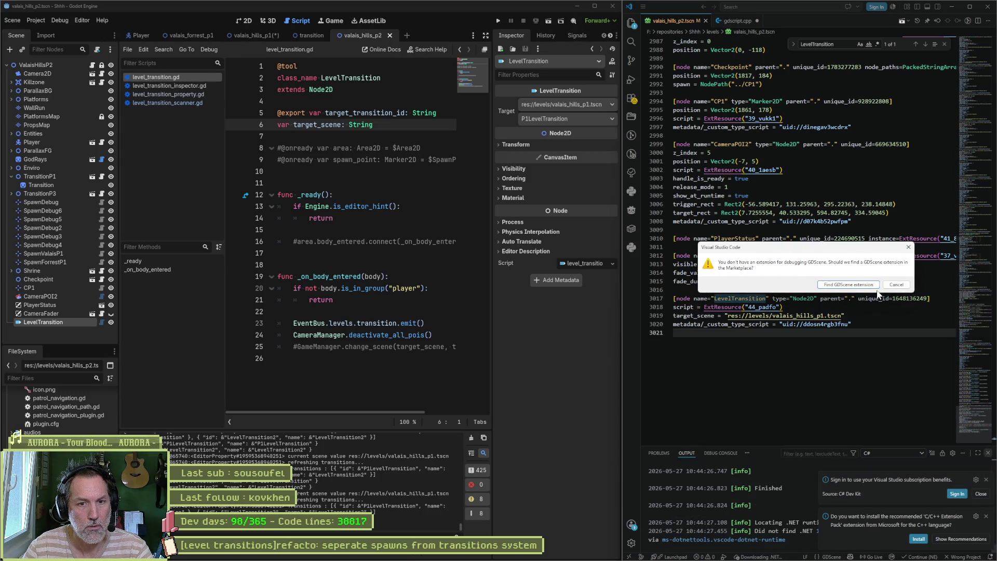
key(Escape)
click(988, 453)
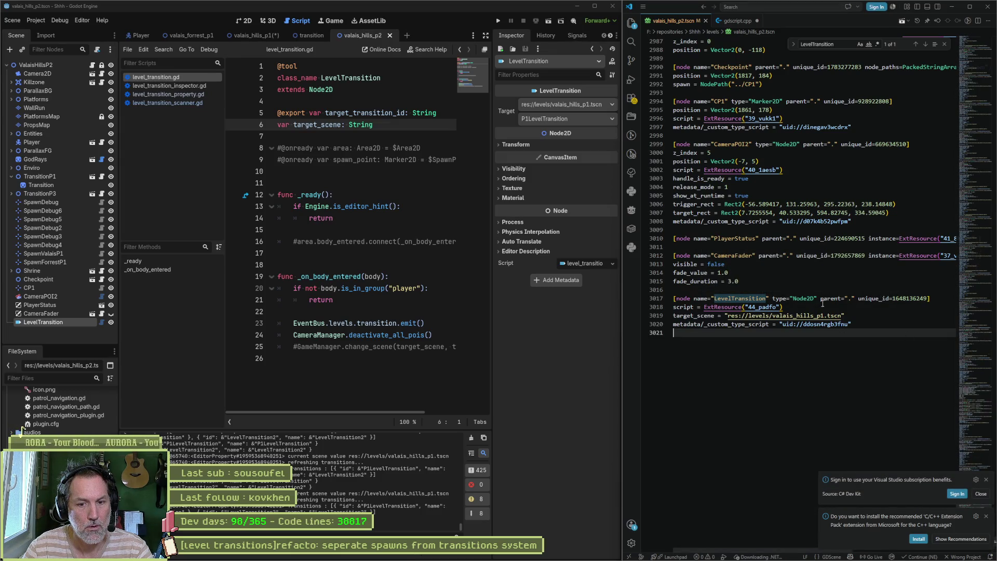
key(Escape)
right_click(738, 361)
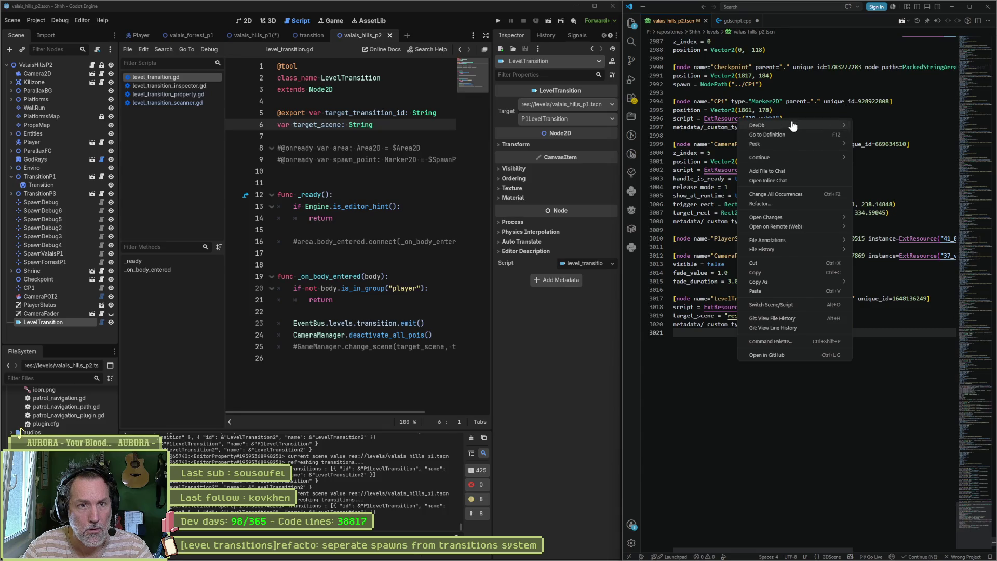
key(Escape)
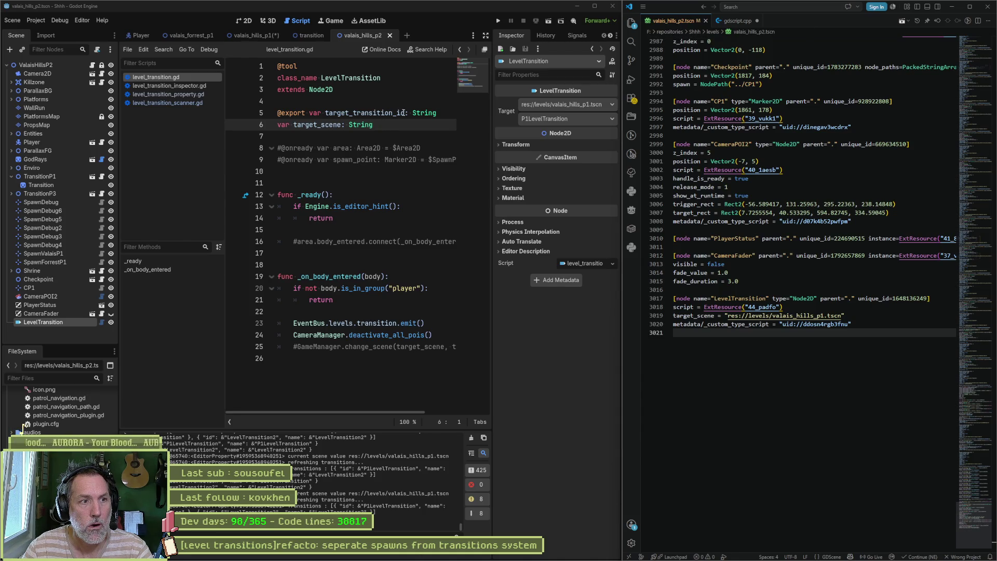
Add and then remove an 's' on target_transition_id, saving the script each time
click(405, 112)
text(s)
key(ctrl+s)
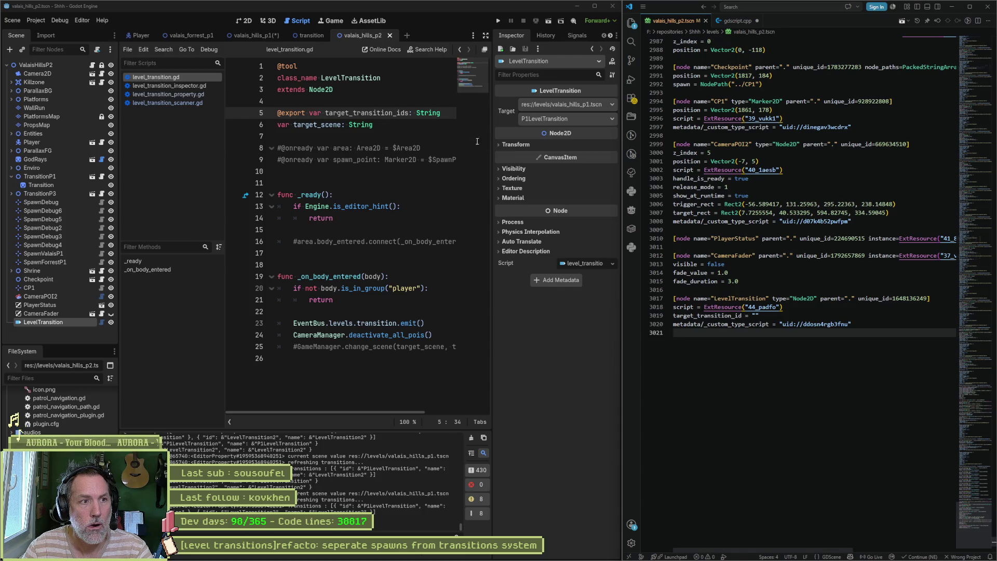
click(413, 113)
key(BackSpace)
key(ctrl+s)
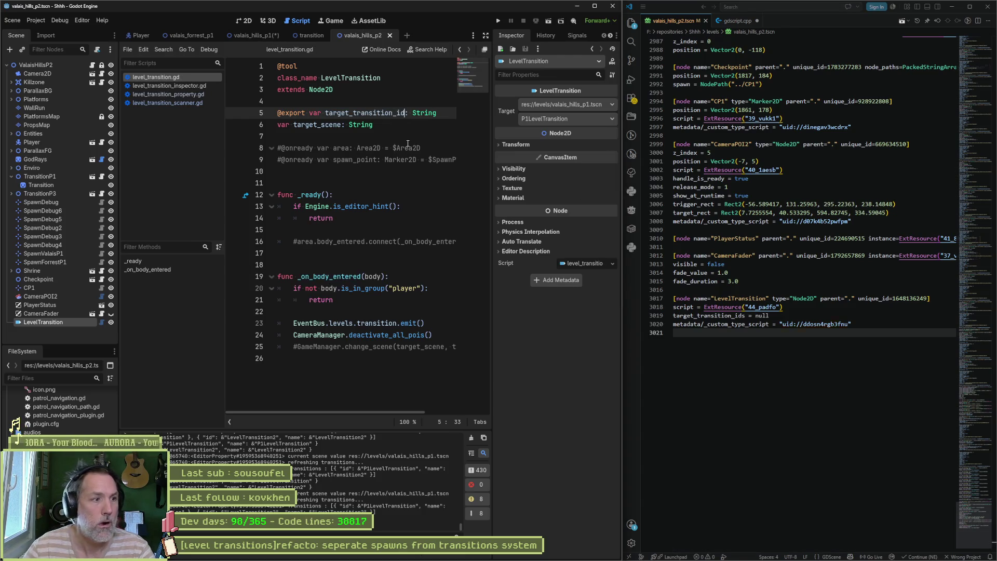
Rename the LevelTransition node to LevelTransitions and save the scene
key(F2)
key(End)
text(s)
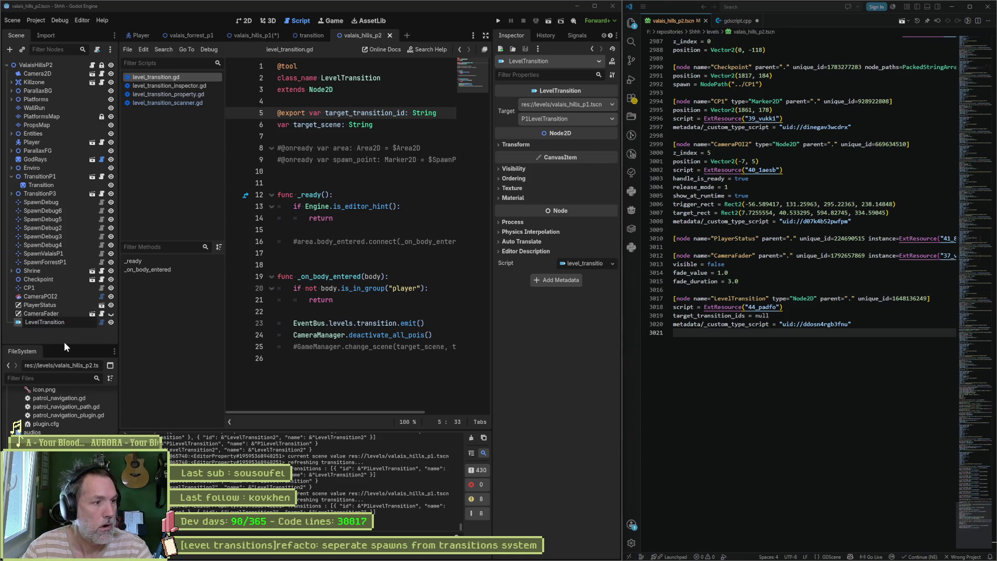
key(Return)
key(ctrl+s)
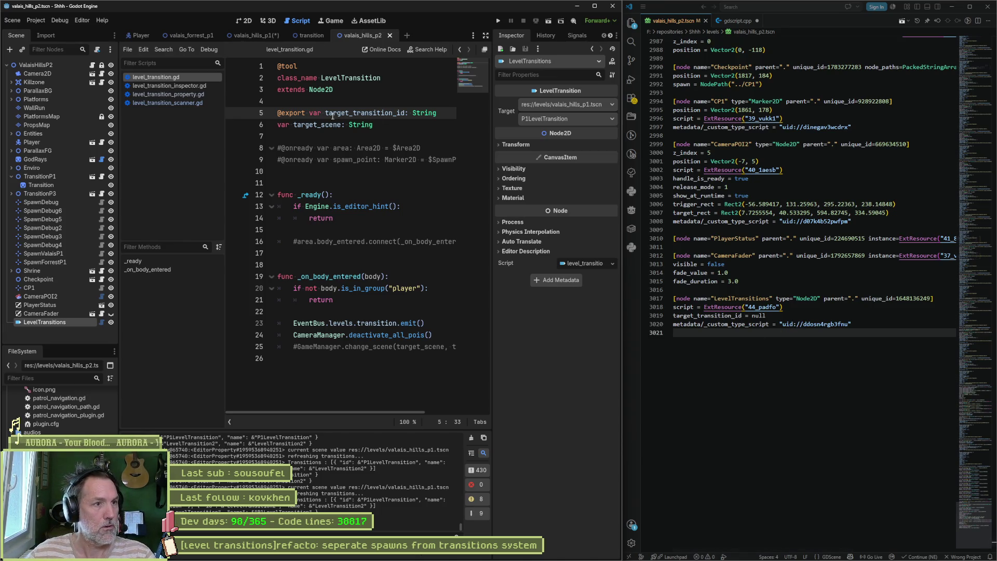
drag(304, 113, 277, 112)
key(ctrl+c)
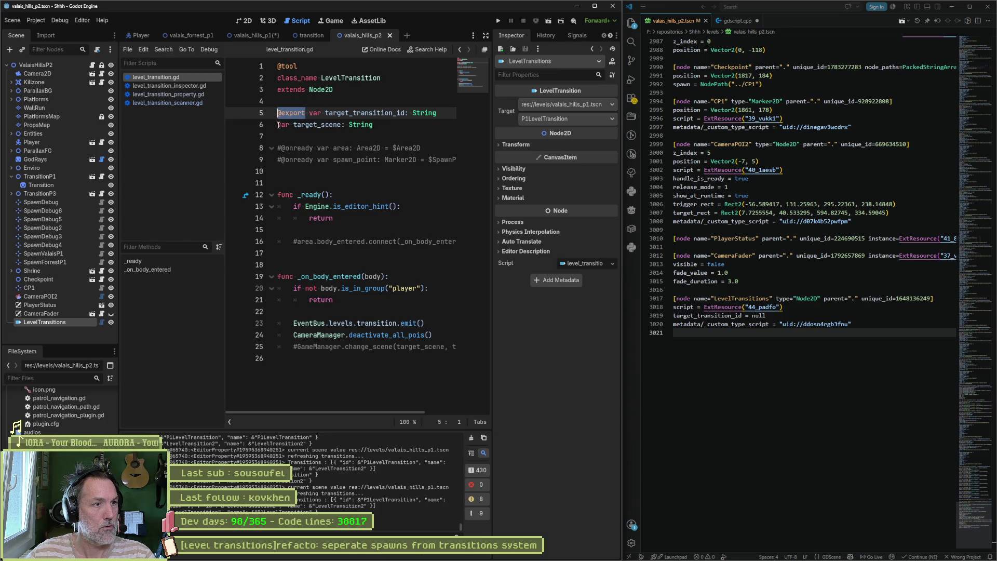
click(279, 126)
key(ctrl+v)
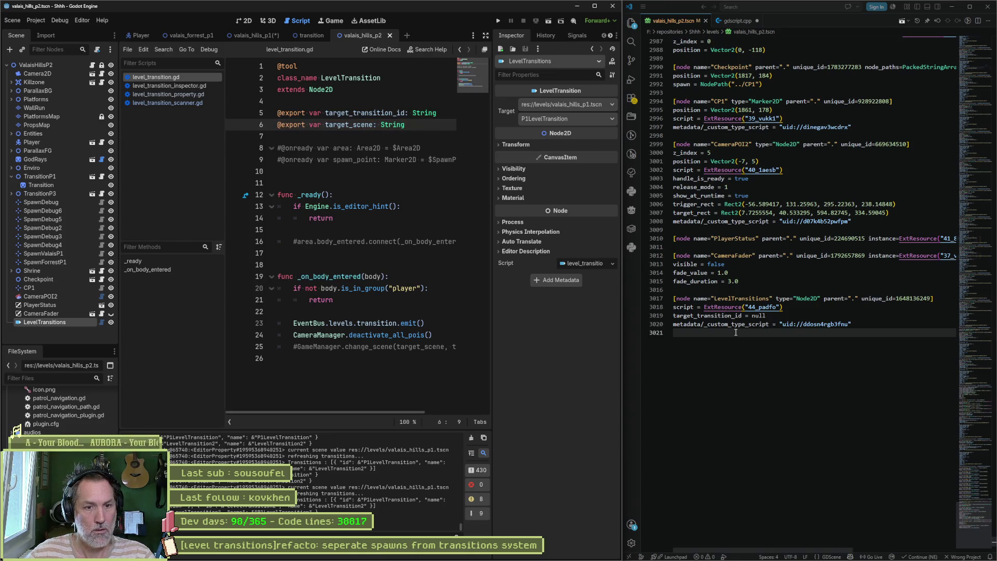
click(732, 340)
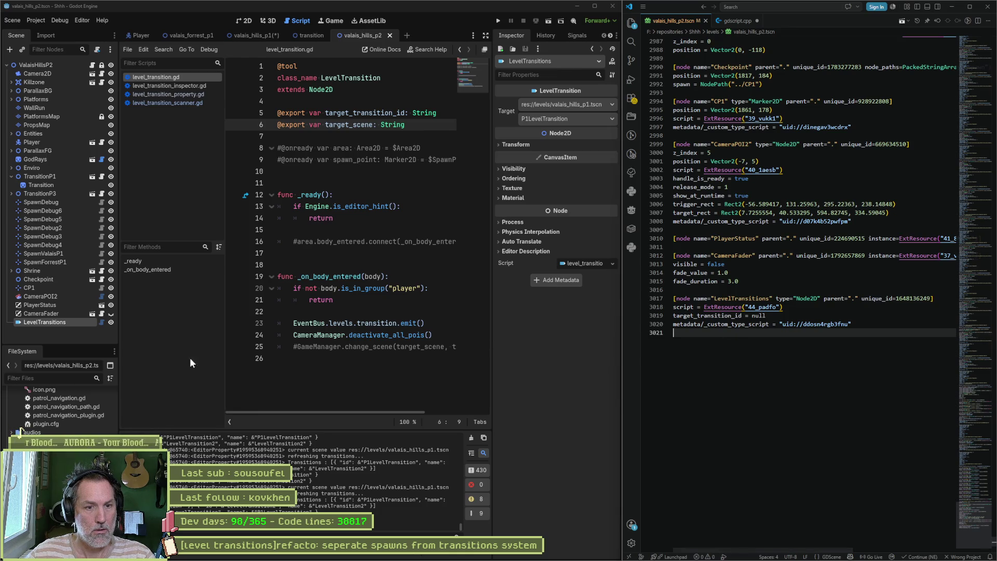
Rename the node back to LevelTransition and save the scene
click(48, 322)
key(BackSpace)
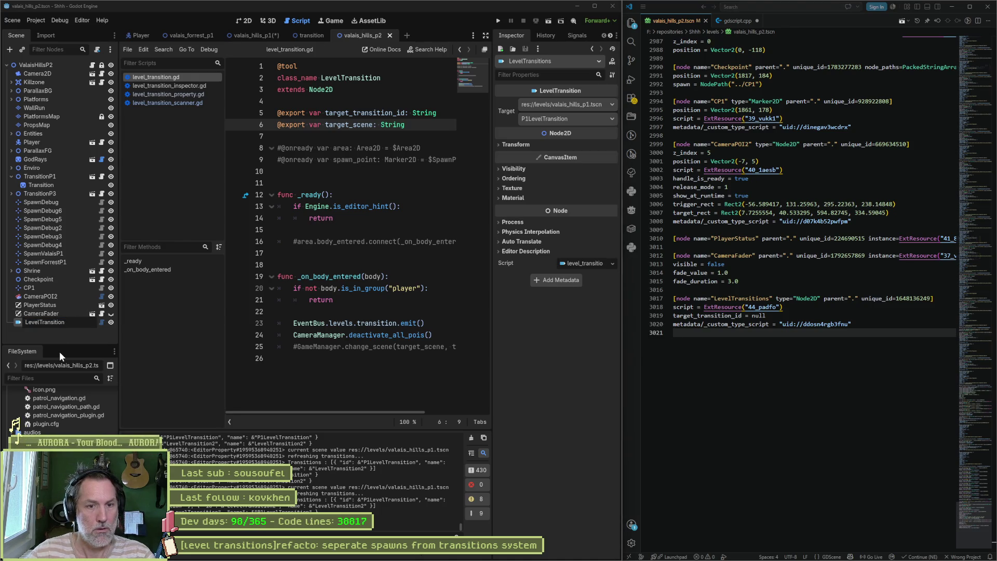
key(Return)
key(ctrl+s)
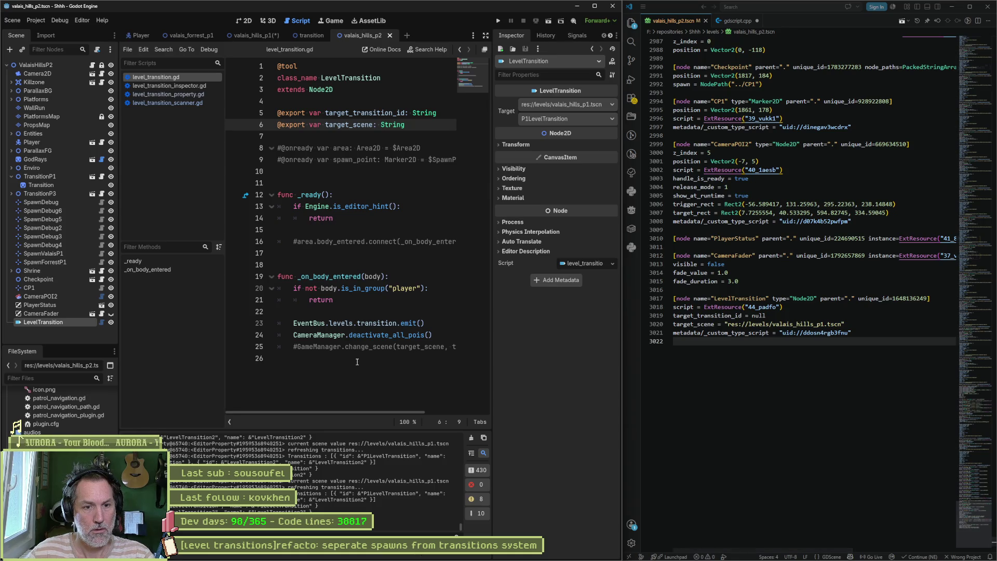
drag(844, 324, 674, 324)
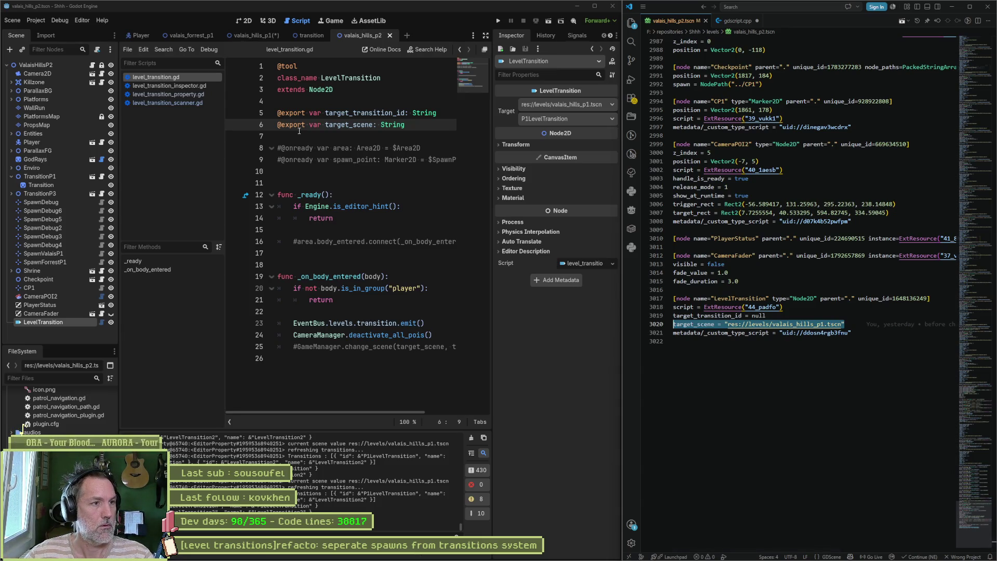
mouse_move(301, 123)
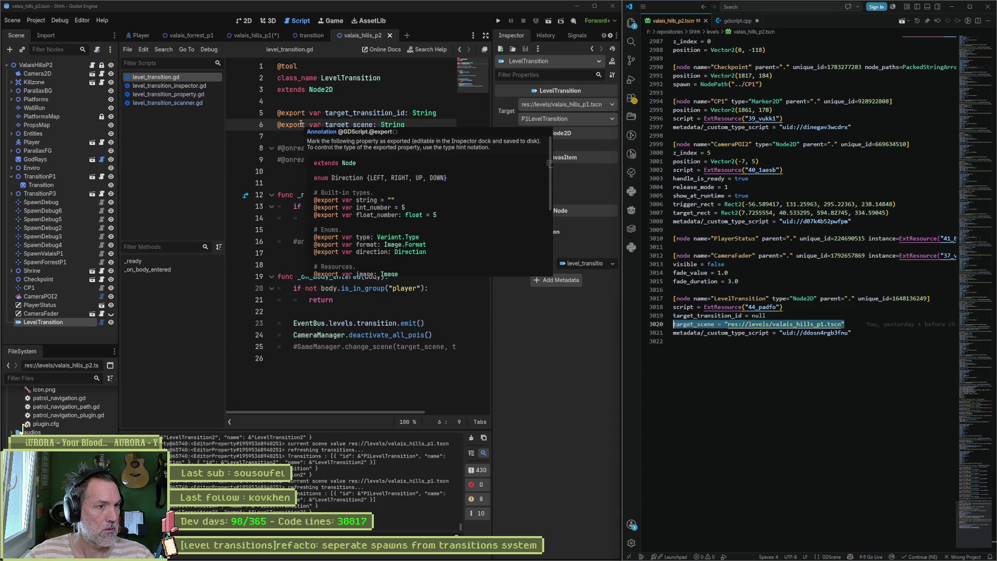
scroll(449, 198, down, 2)
scroll(450, 204, down, 2)
scroll(453, 202, down, 3)
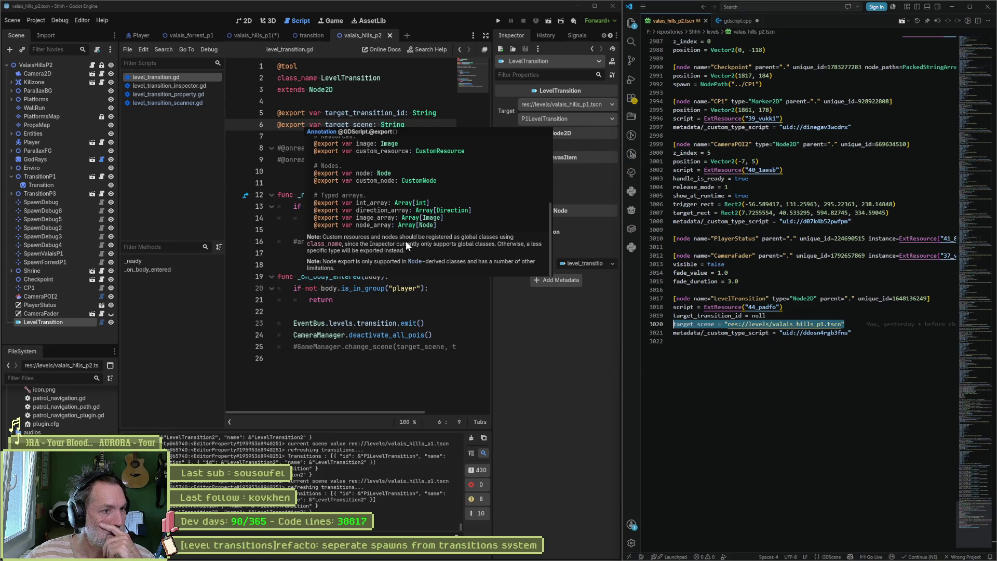
scroll(406, 241, up, 5)
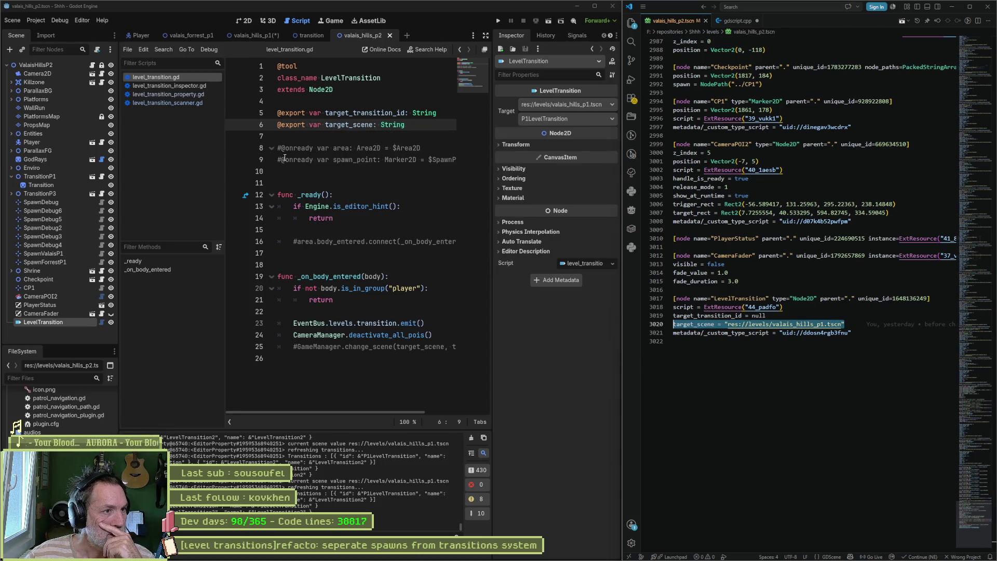
Try an @ annotation on a new line after line 5, browse its suggestions, then delete it and save
click(445, 113)
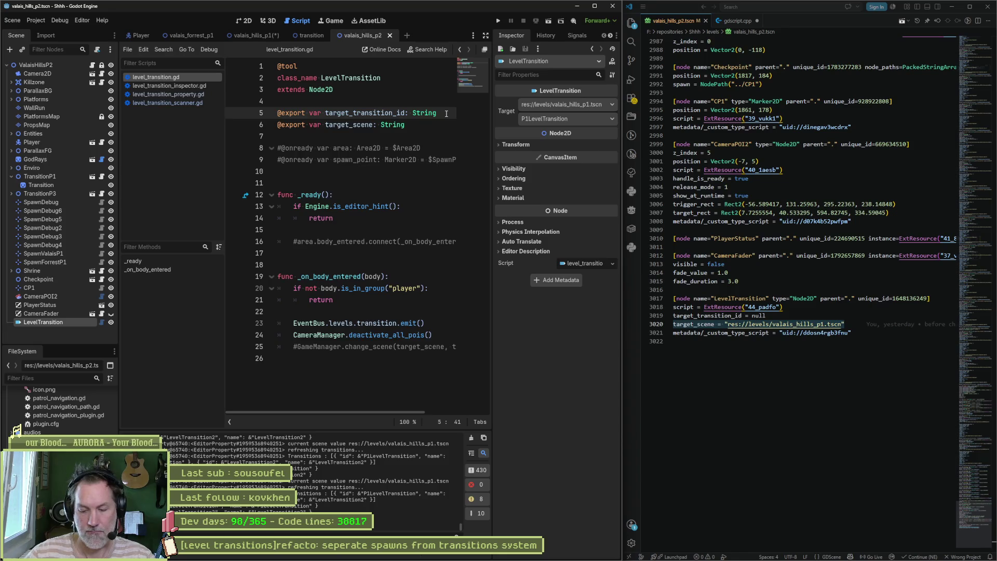
key(Return)
text(hi)
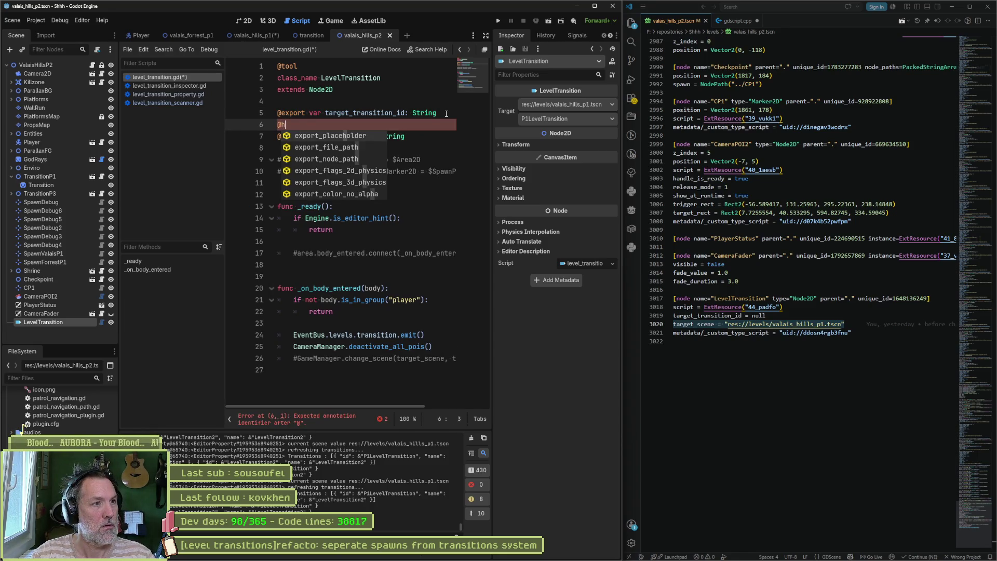
key(BackSpace)
key(BackSpace)
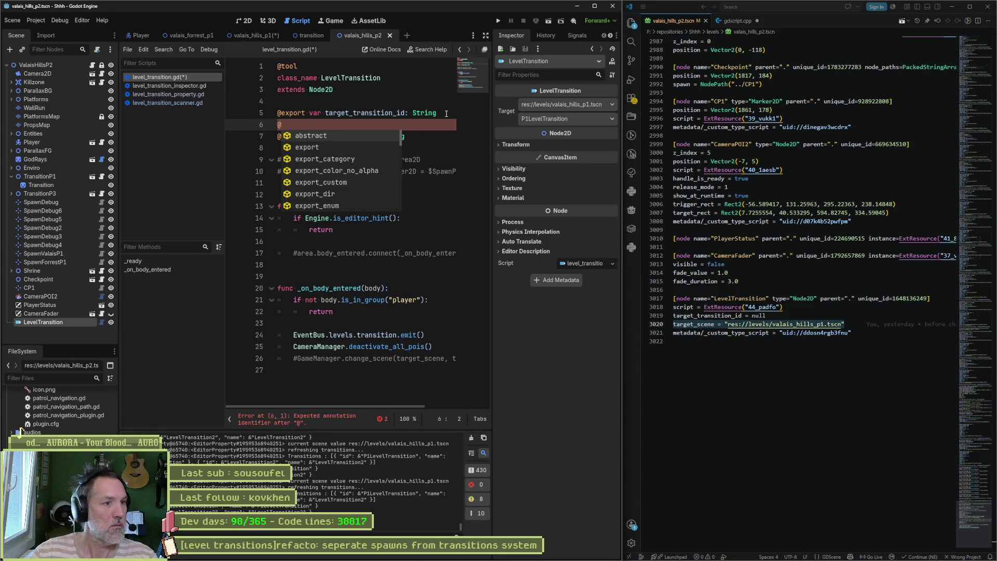
key(Down)
key(Down)
key(Down)
key(Down)
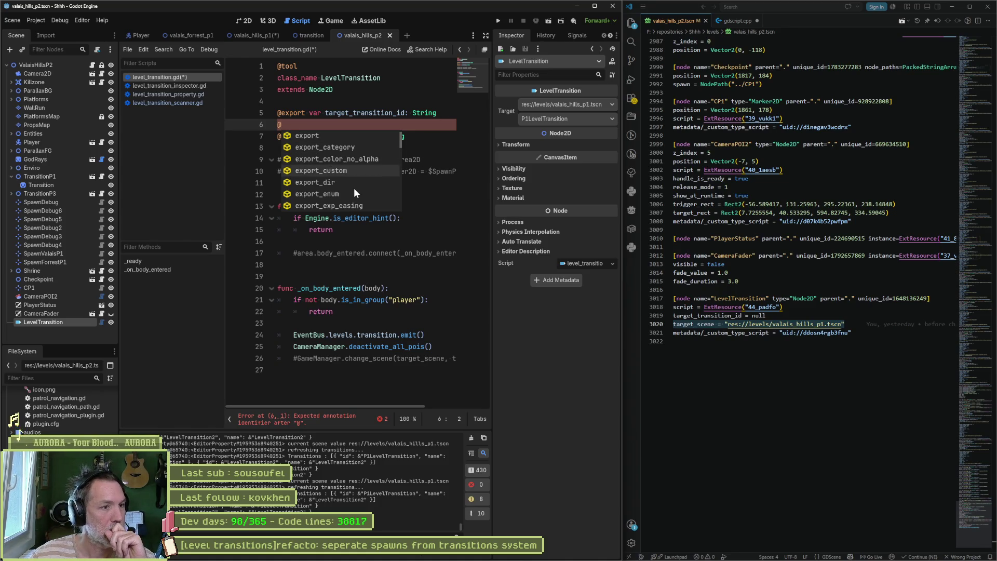
key(Down)
key(Down)
key(Down)
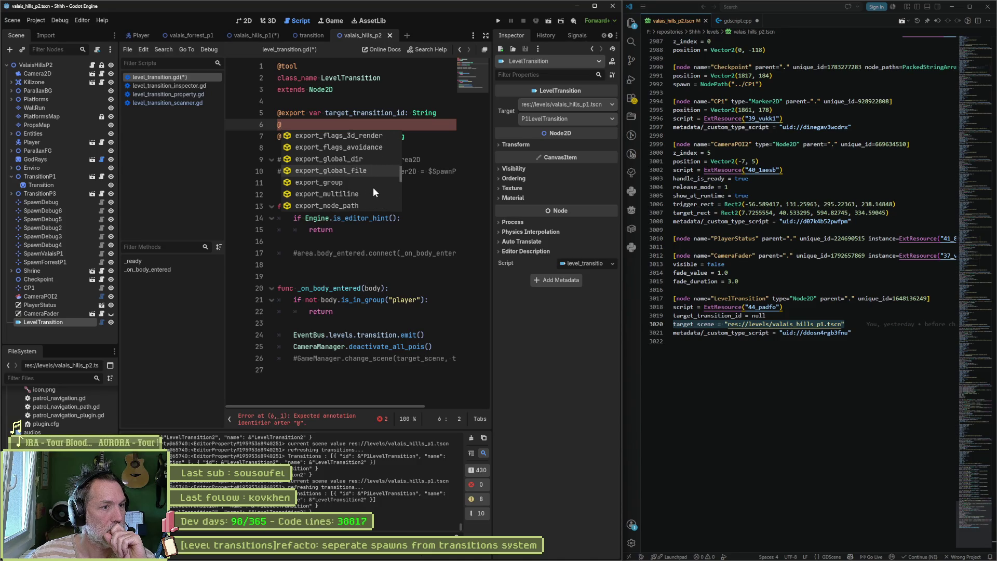
key(Down)
key(Down)
key(Down)
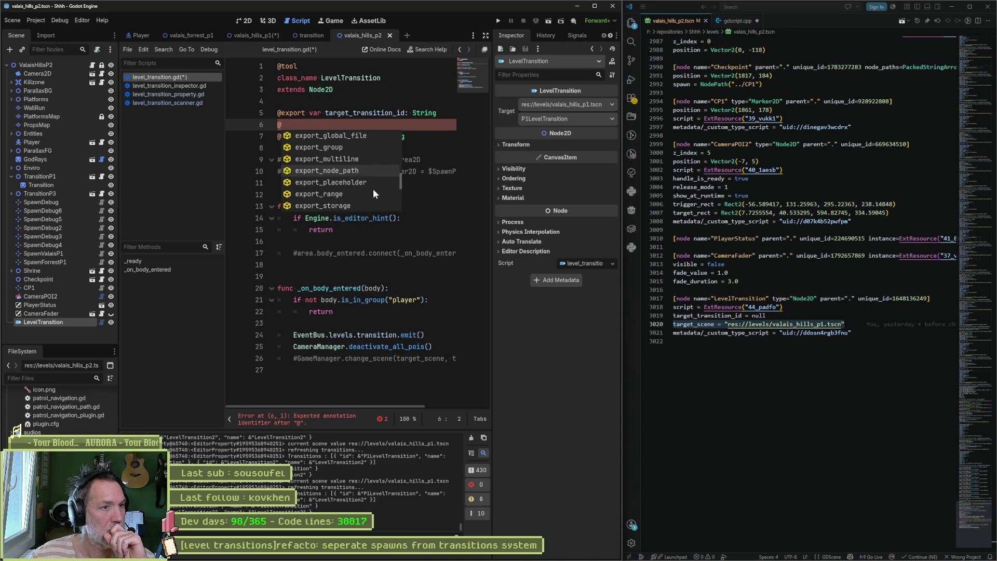
key(Down)
key(Down)
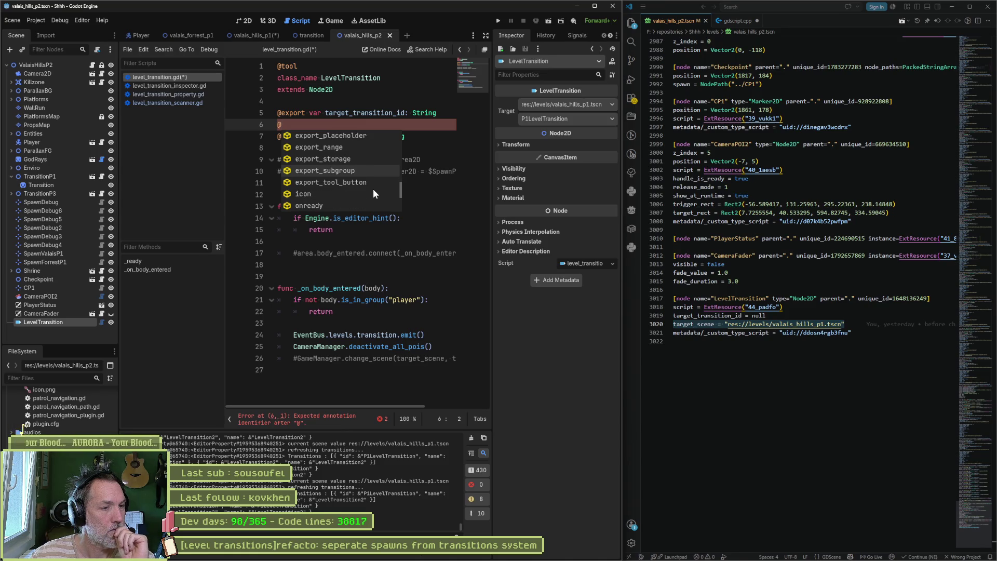
key(Down)
key(Down)
key(Down)
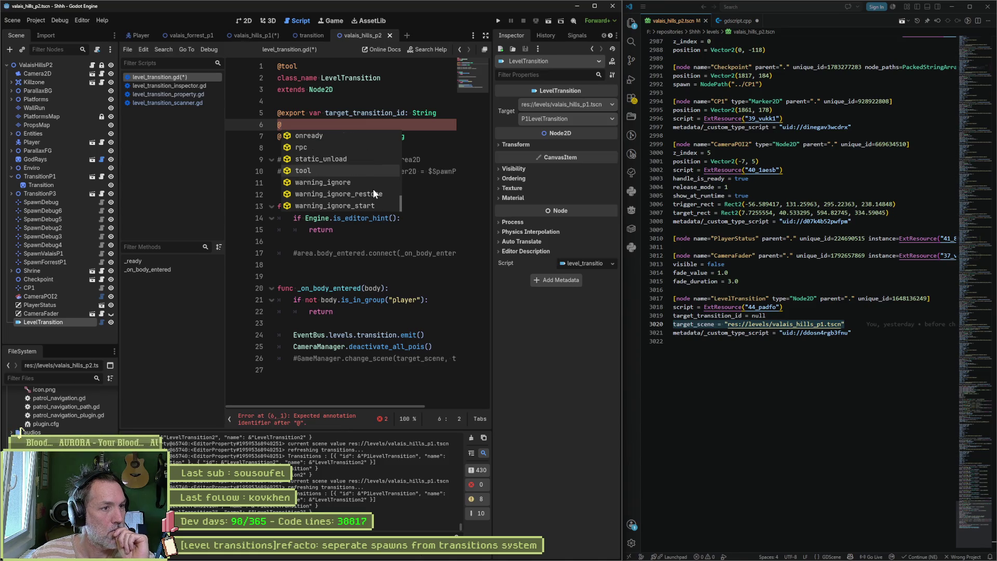
key(Down)
key(Down)
key(Down)
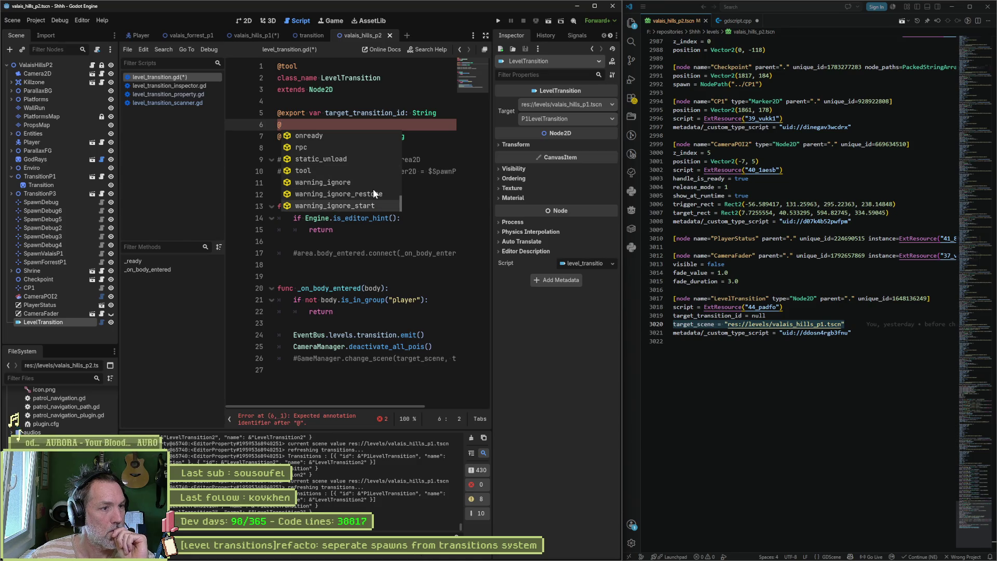
key(Escape)
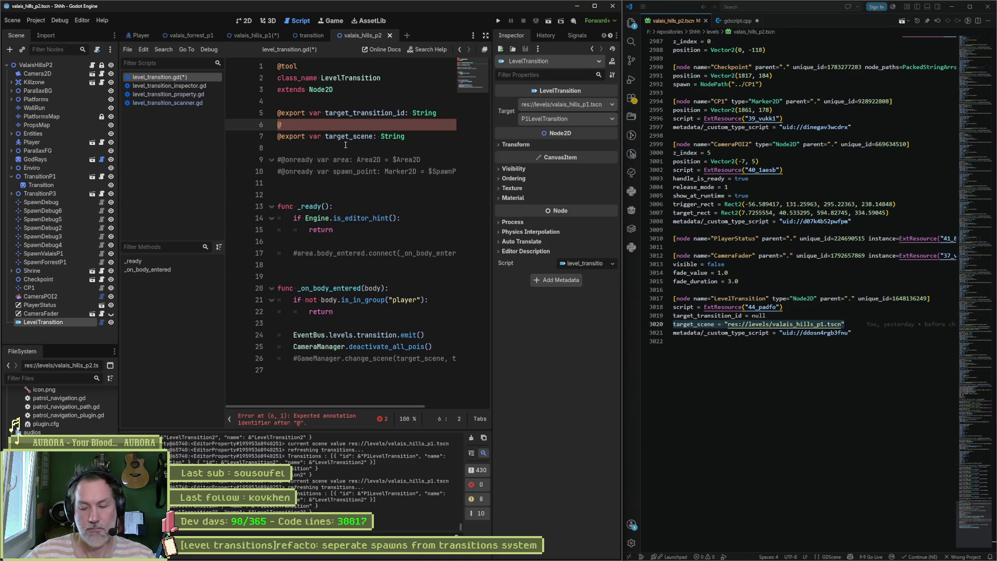
key(BackSpace)
key(BackSpace)
key(ctrl+s)
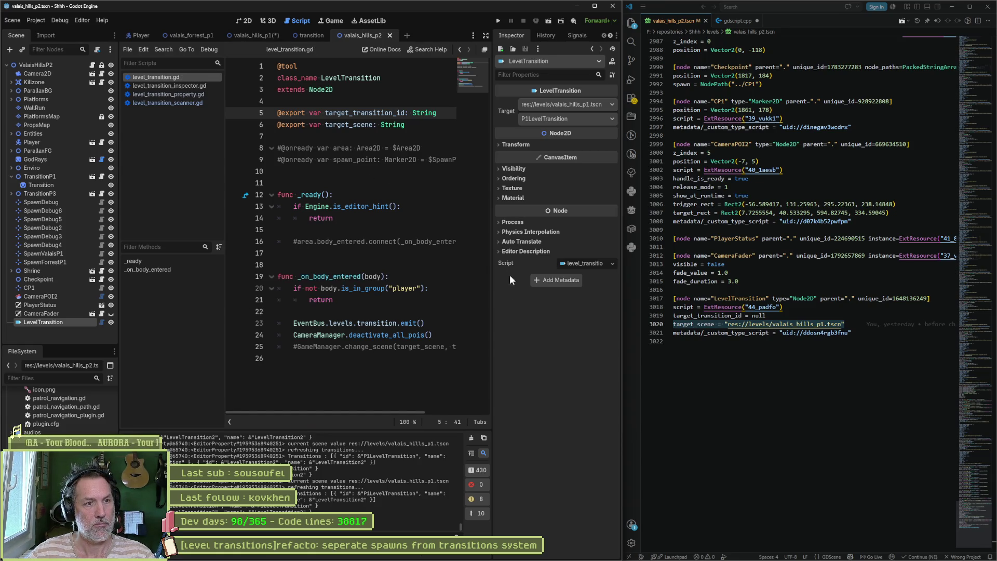
Refresh LevelTransition's properties via CameraFader, then switch to ChatGPT in the browser
click(41, 313)
click(62, 323)
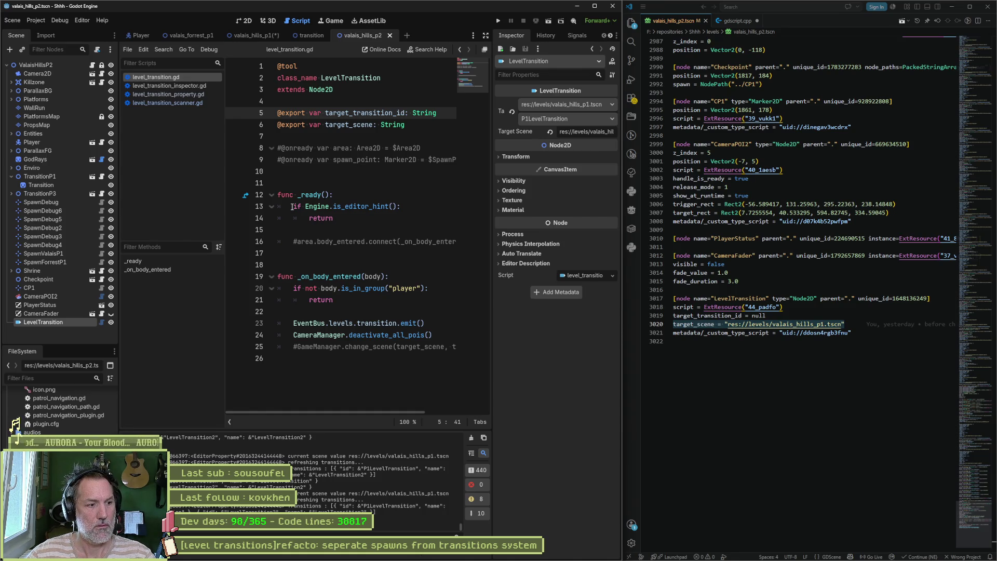
mouse_move(442, 554)
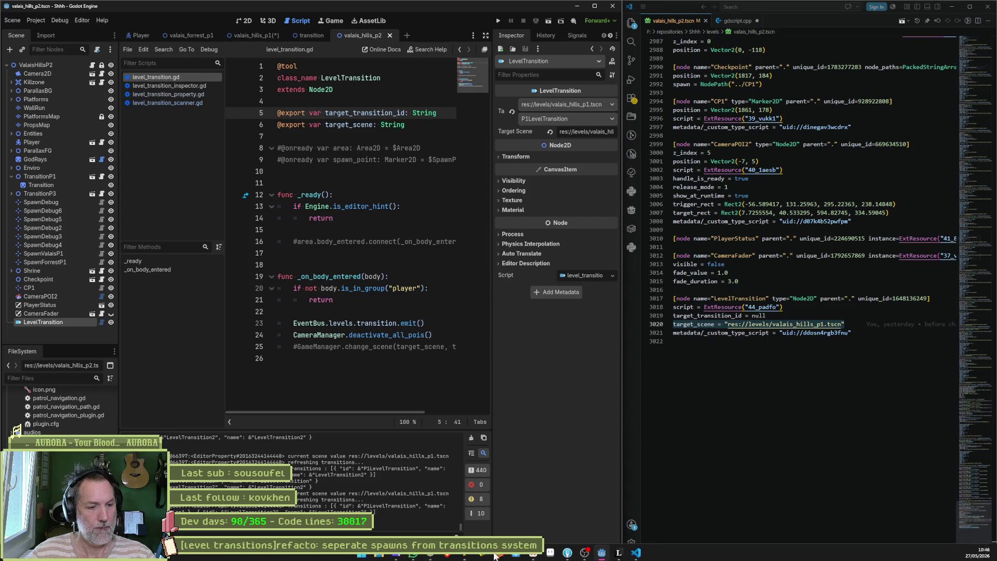
click(440, 555)
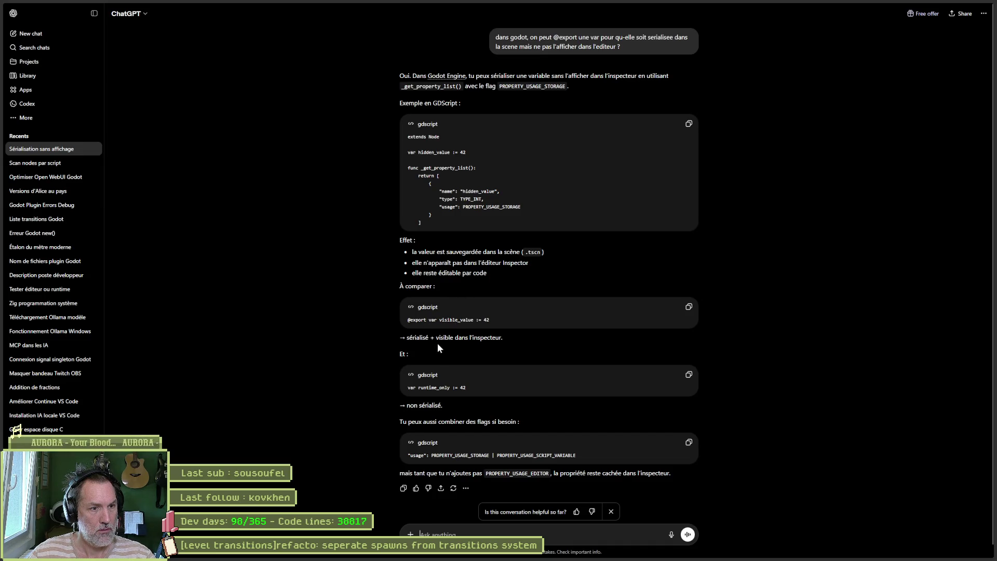
Scroll ChatGPT's answer and select its _get_property_list example code
scroll(467, 348, down, 1)
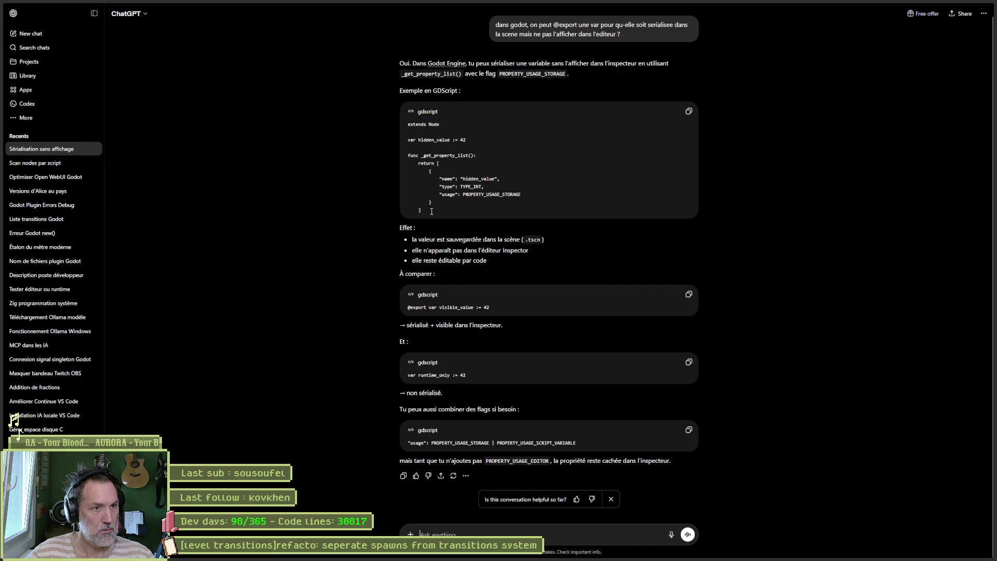
drag(432, 211, 412, 150)
key(ctrl+c)
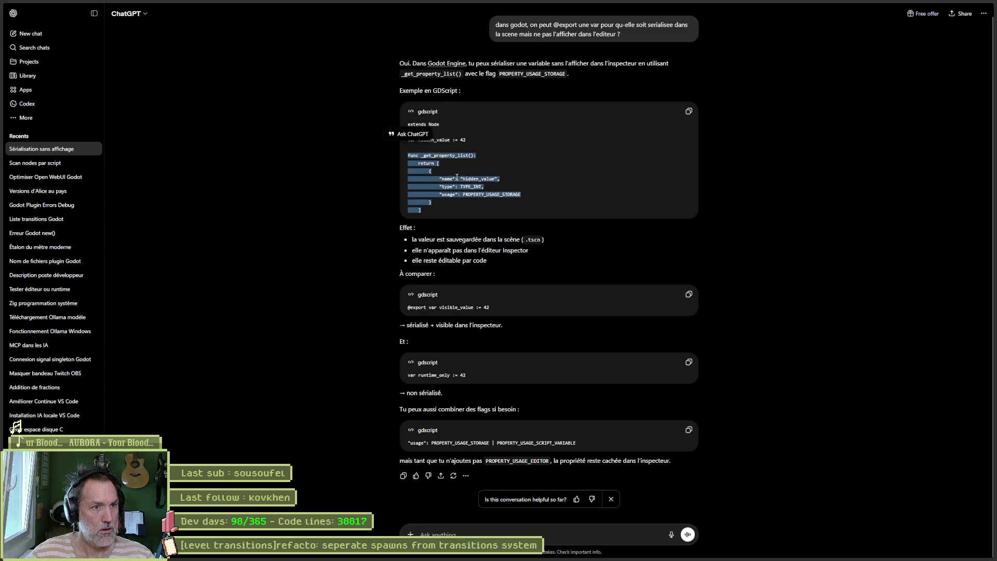
key(alt+Tab)
key(alt+Tab)
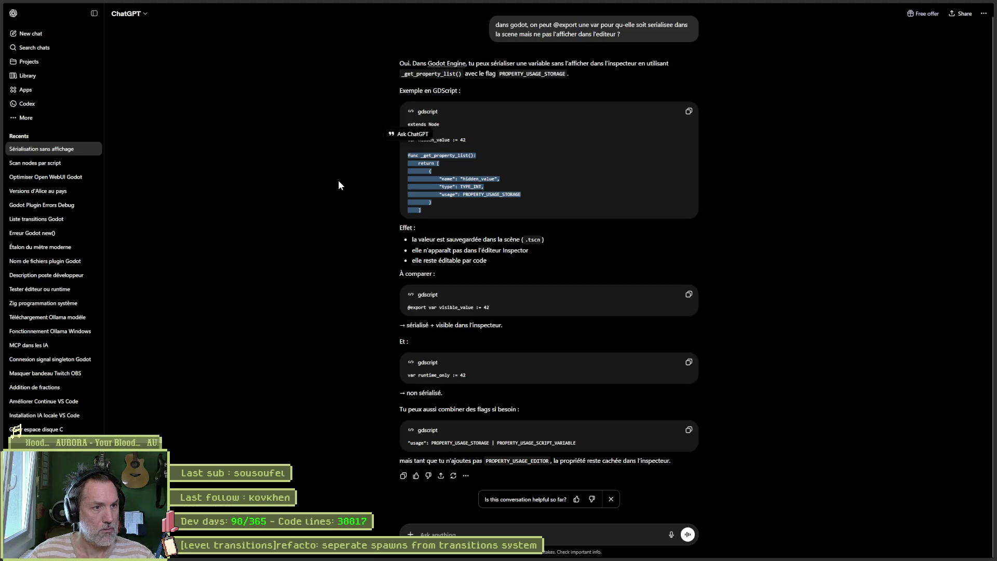
key(alt+Tab)
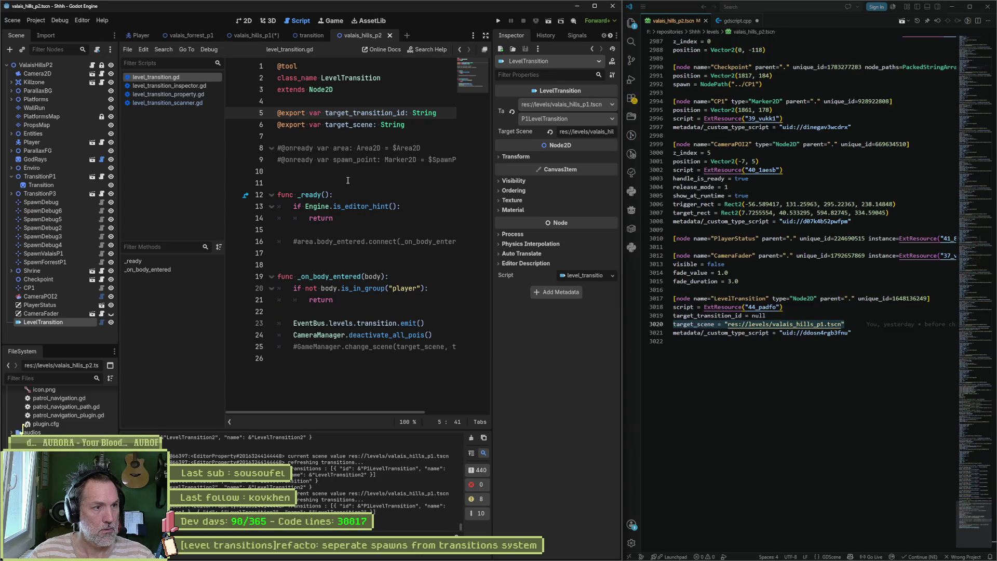
Paste the _get_property_list block after the existing code and convert its indentation to tabs
click(354, 358)
key(ctrl+v)
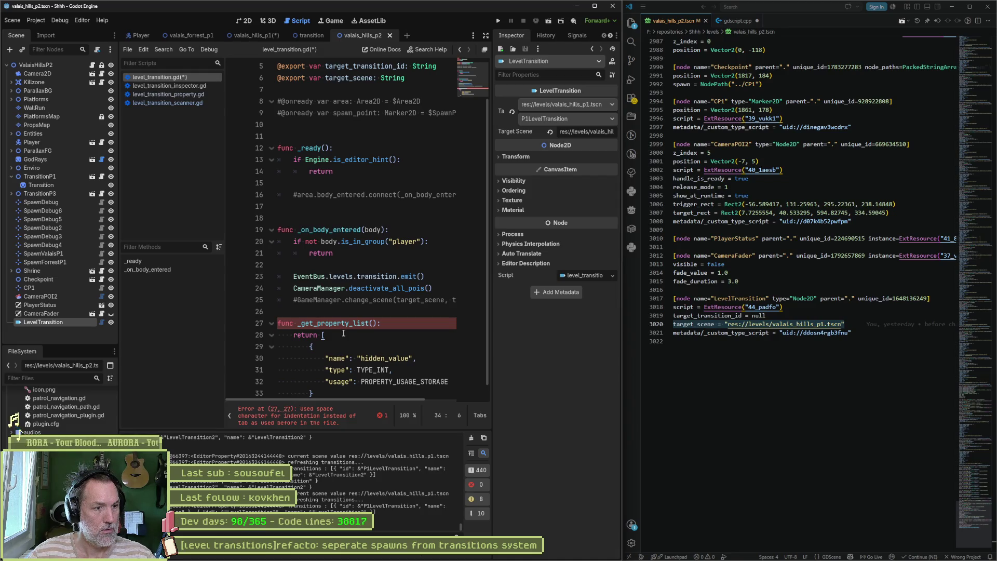
drag(343, 333, 350, 397)
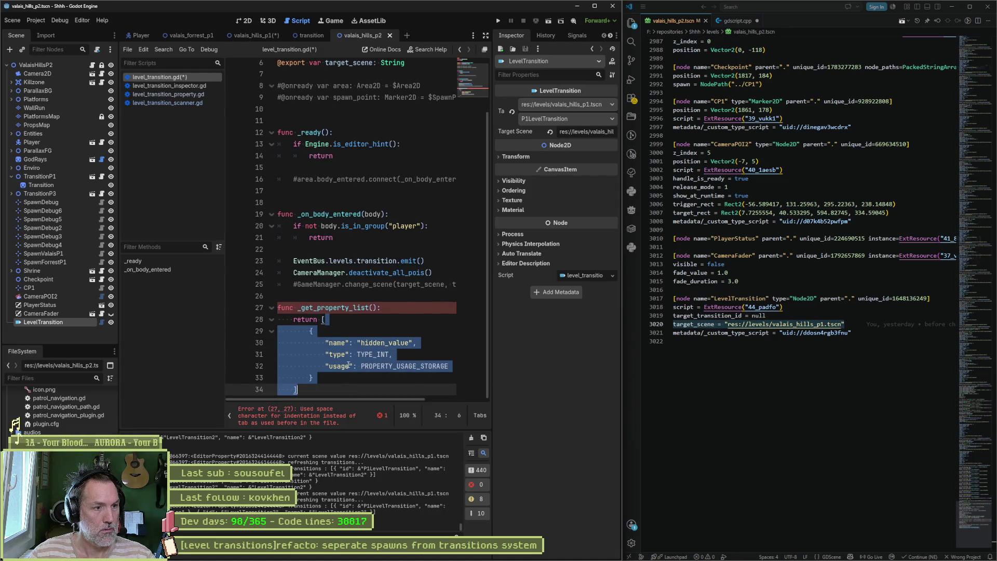
key(ctrl+s)
click(397, 322)
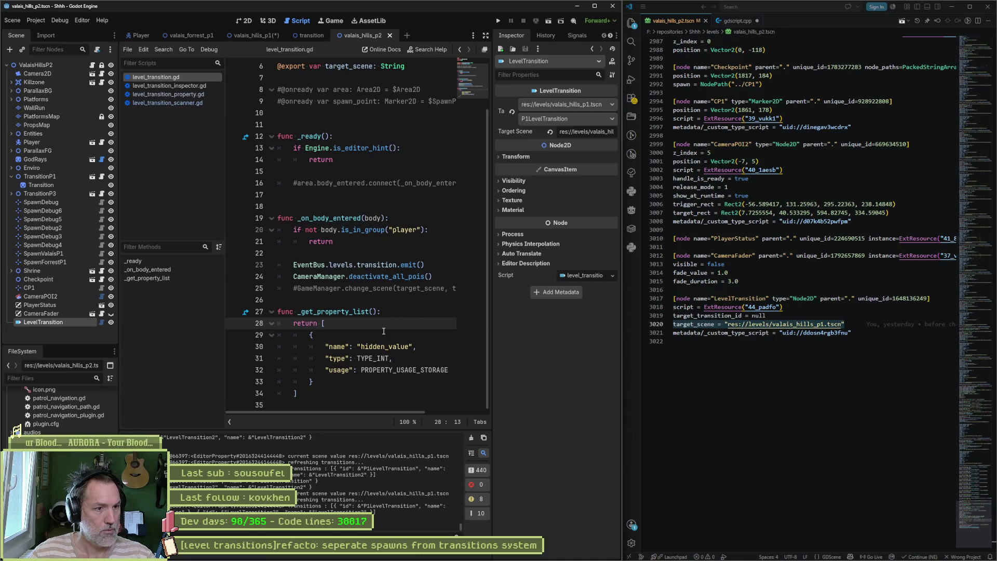
Rename hidden_value to target_scene and change TYPE_INT to TYPE_STRING, then save
ctrl+click(420, 288)
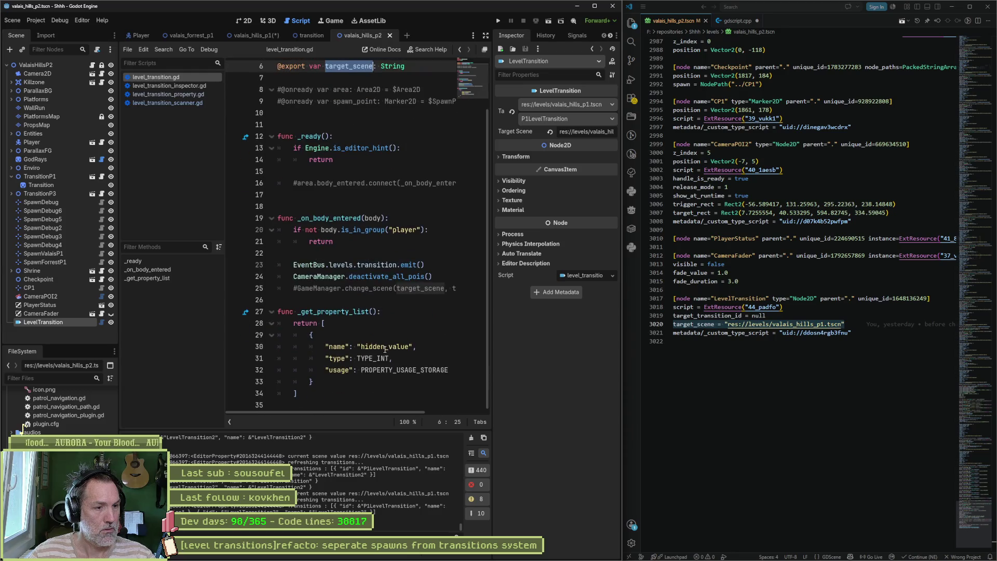
double_click(392, 346)
text(target_scene)
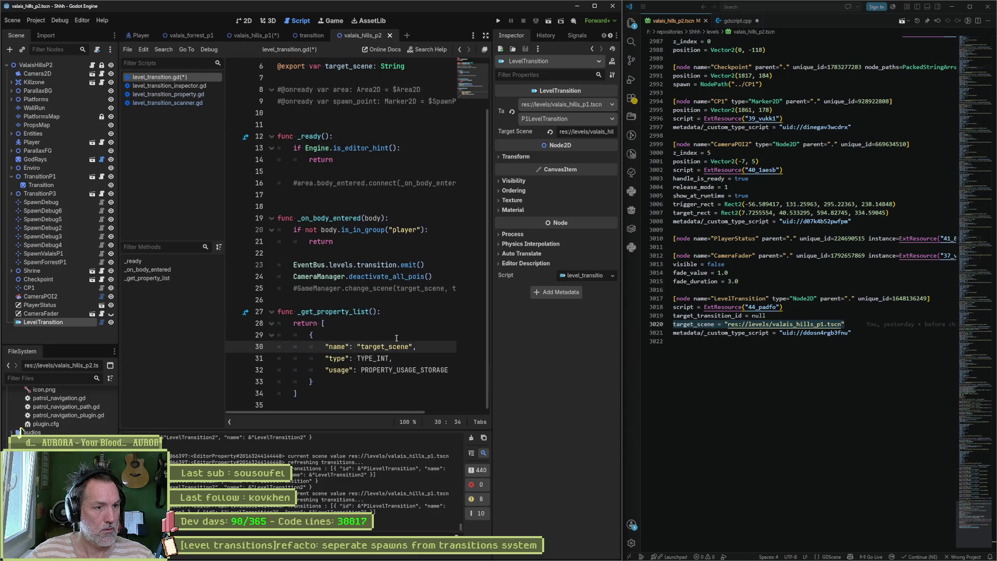
double_click(386, 359)
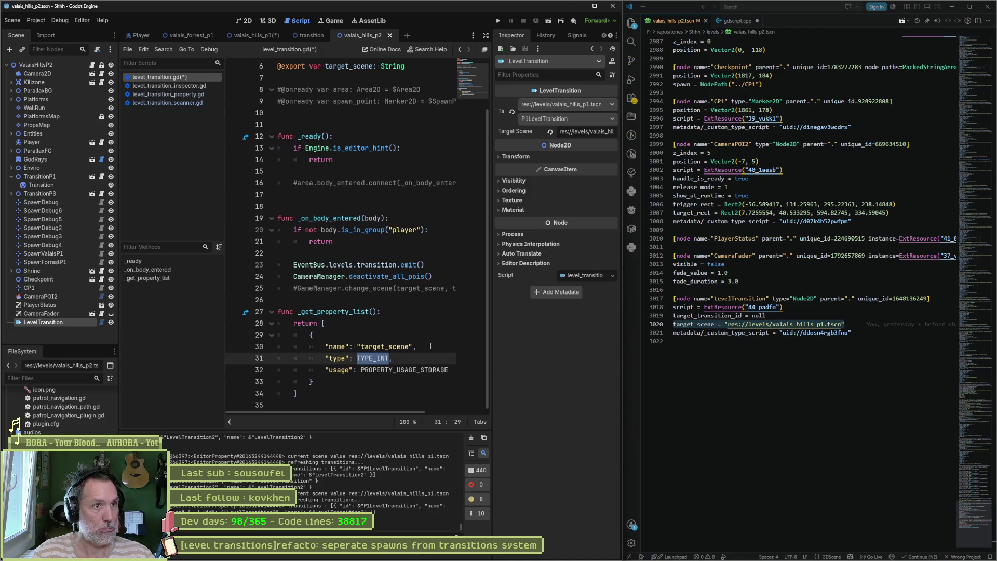
text(TYPE)
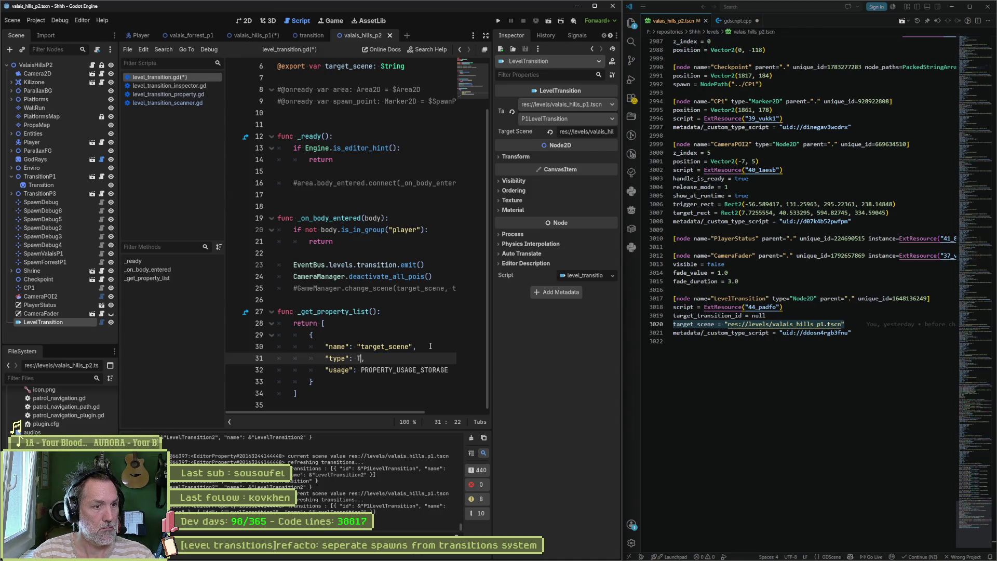
text(_ST)
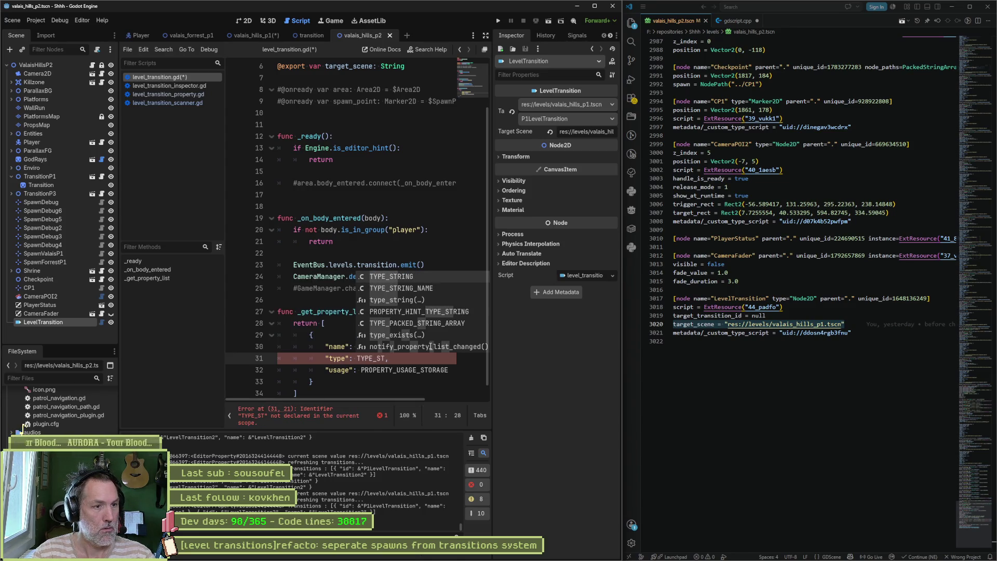
key(Return)
key(ctrl+s)
Refresh LevelTransition's properties and revert Target Scene to its default
click(63, 313)
click(57, 323)
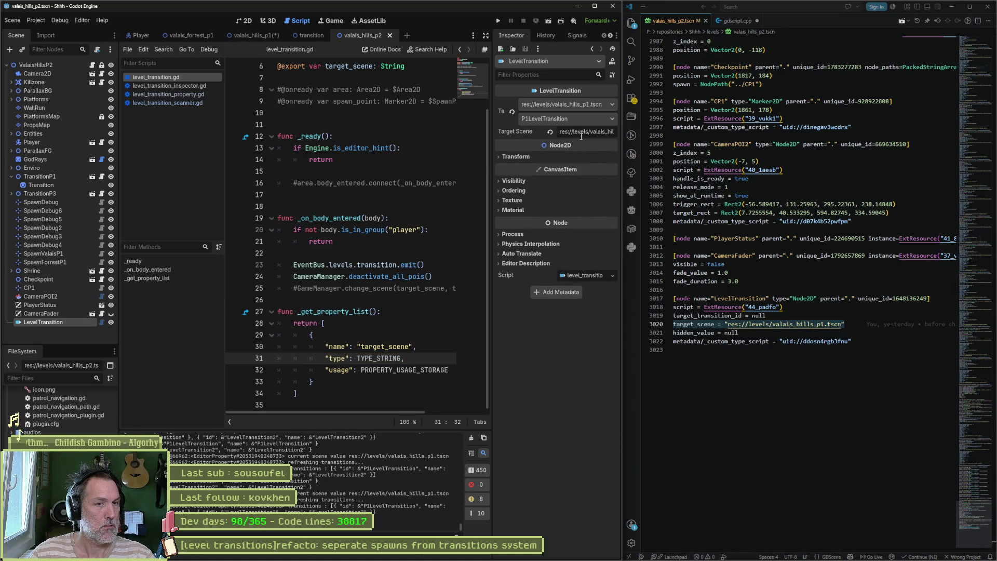
click(550, 132)
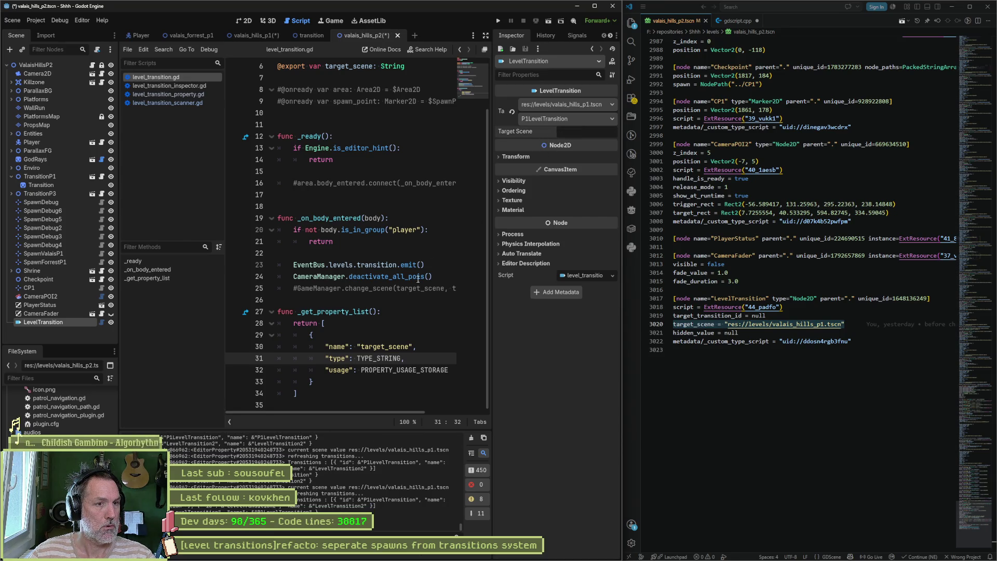
click(400, 335)
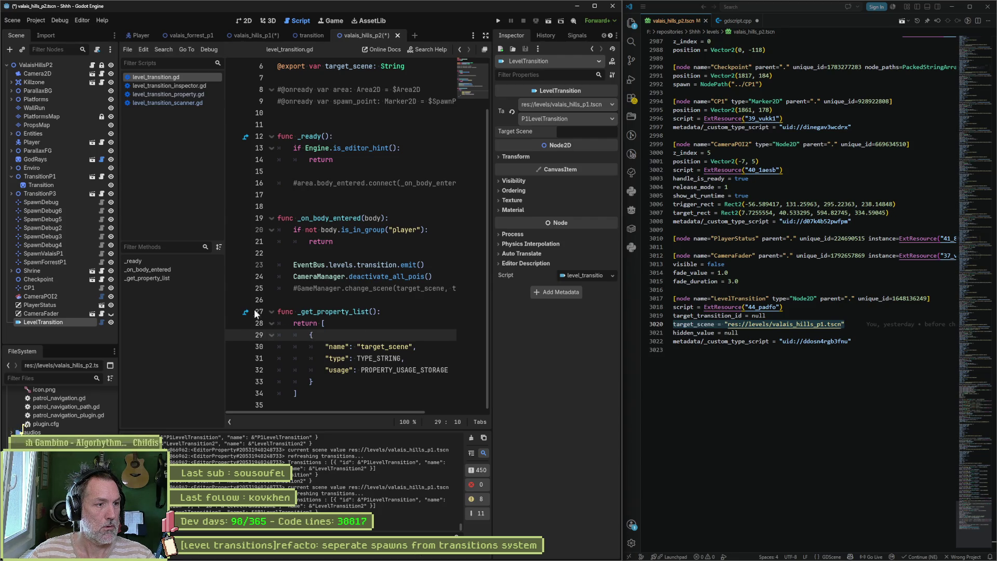
mouse_move(314, 311)
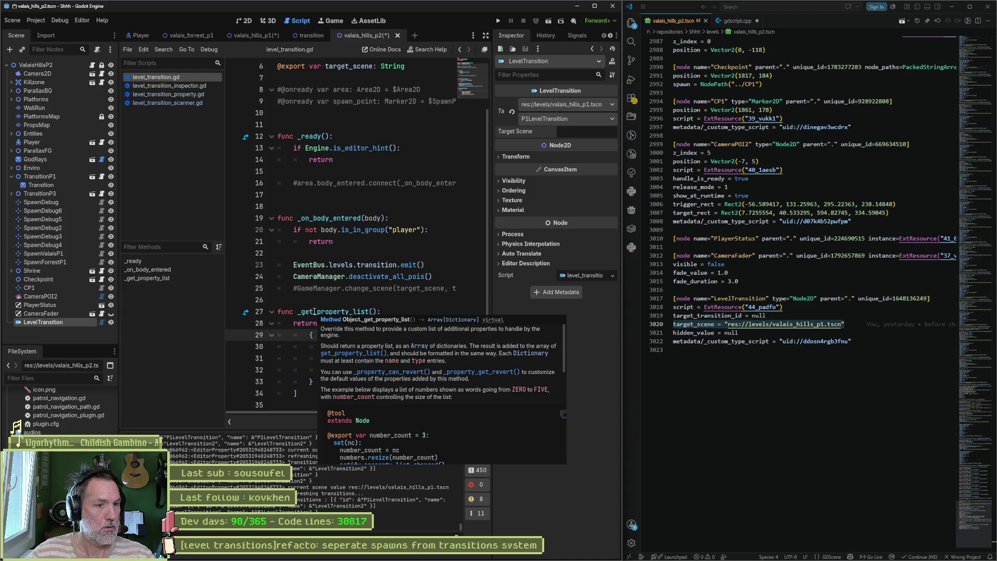
click(347, 289)
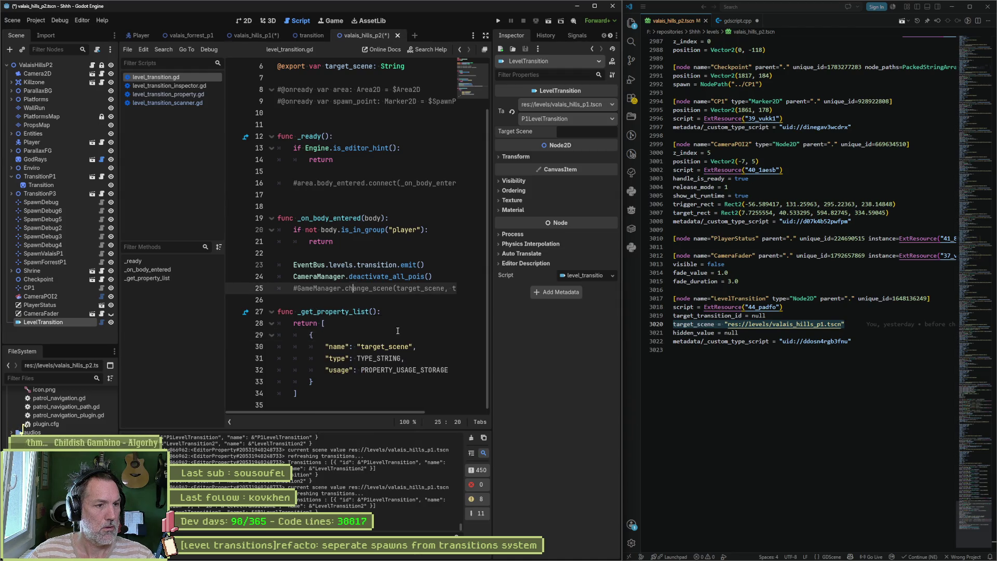
mouse_move(400, 369)
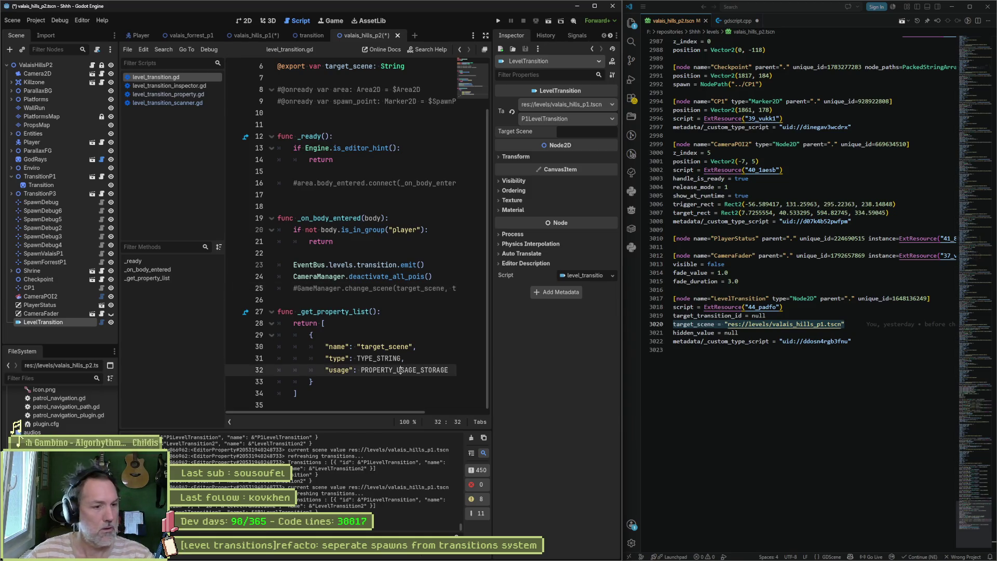
double_click(433, 369)
text(PROPER)
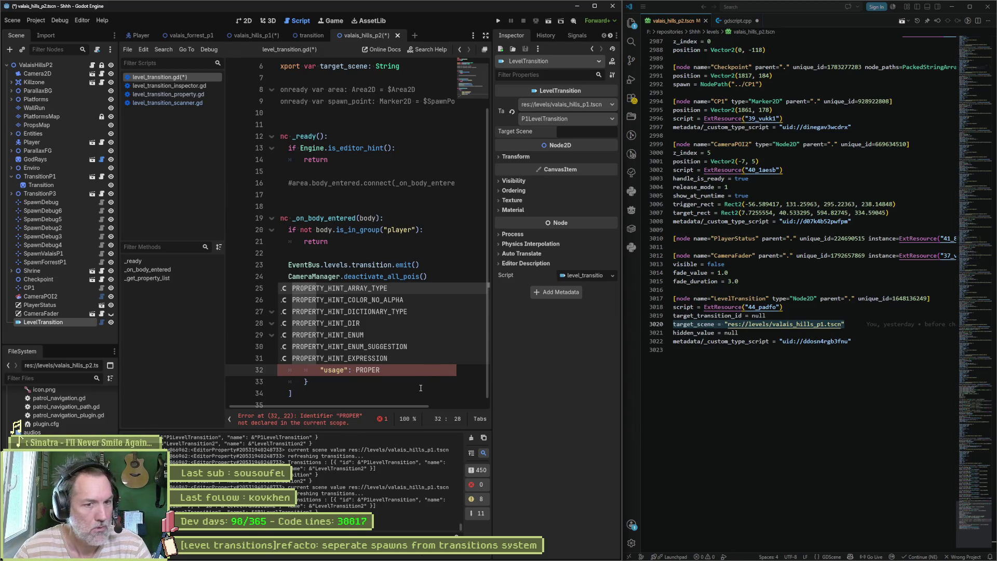
Maximize Godot, switch to ChatGPT, and select the word PROPERTY_USAGE_STORAGE
click(987, 6)
click(595, 6)
key(alt+Tab)
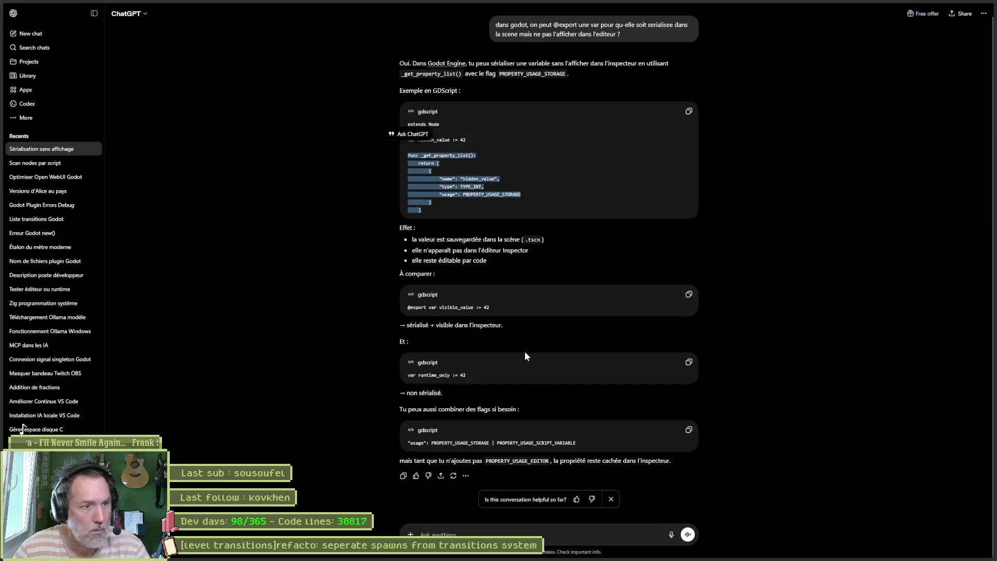
click(490, 199)
double_click(491, 196)
key(ctrl+c)
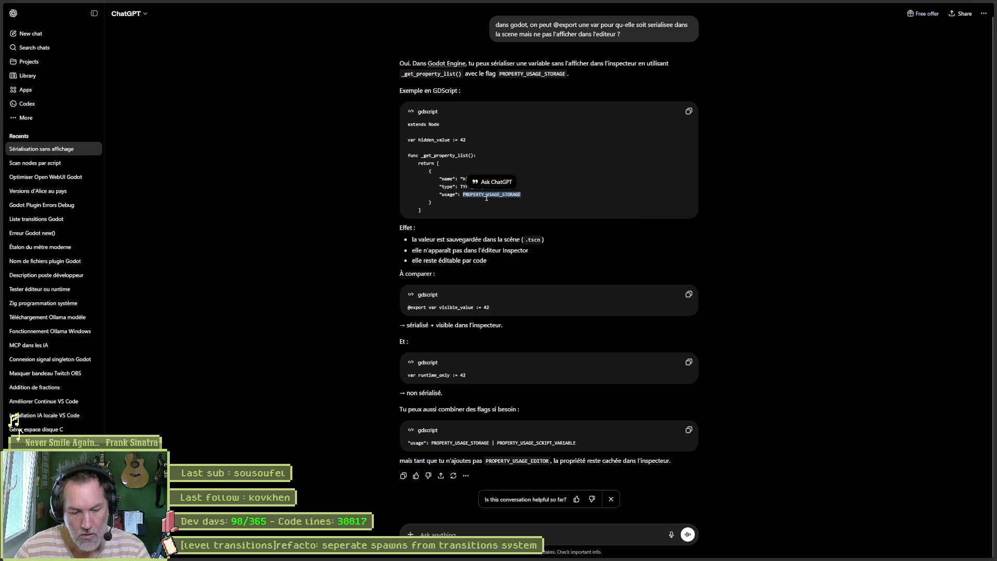
Search the web for 'GODOTO' in a new browser tab
key(ctrl+t)
text(GODOTO)
key(Return)
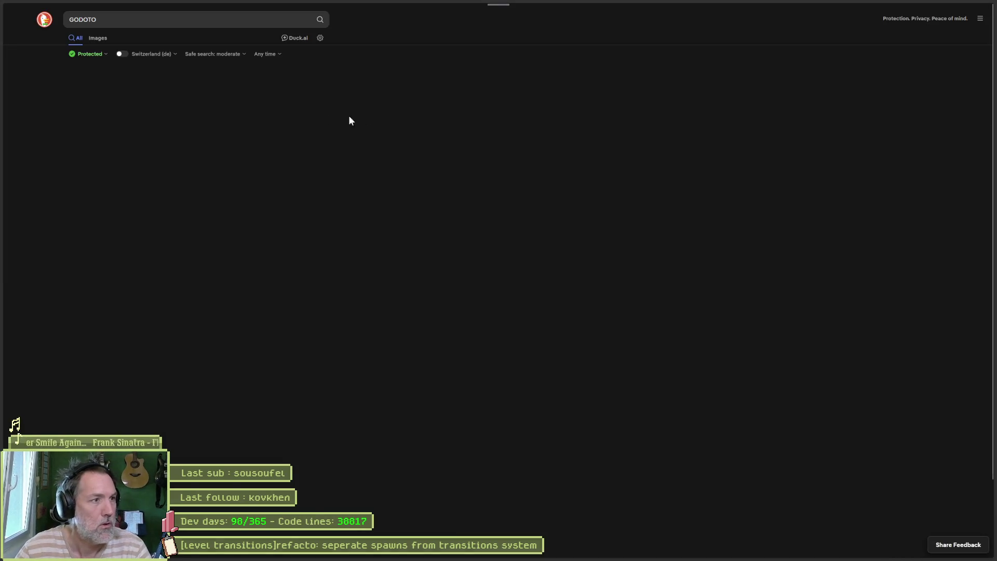
click(175, 118)
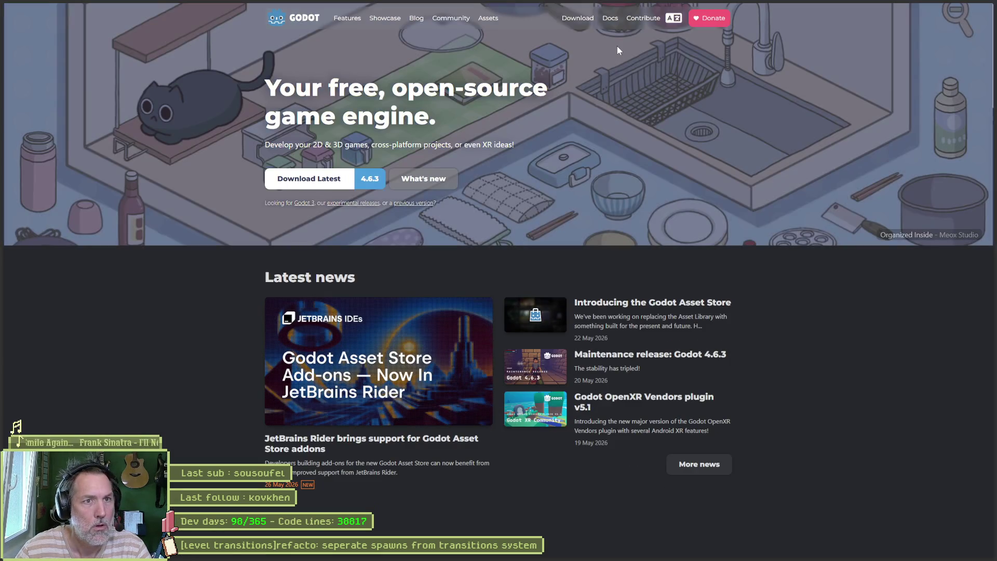
click(610, 18)
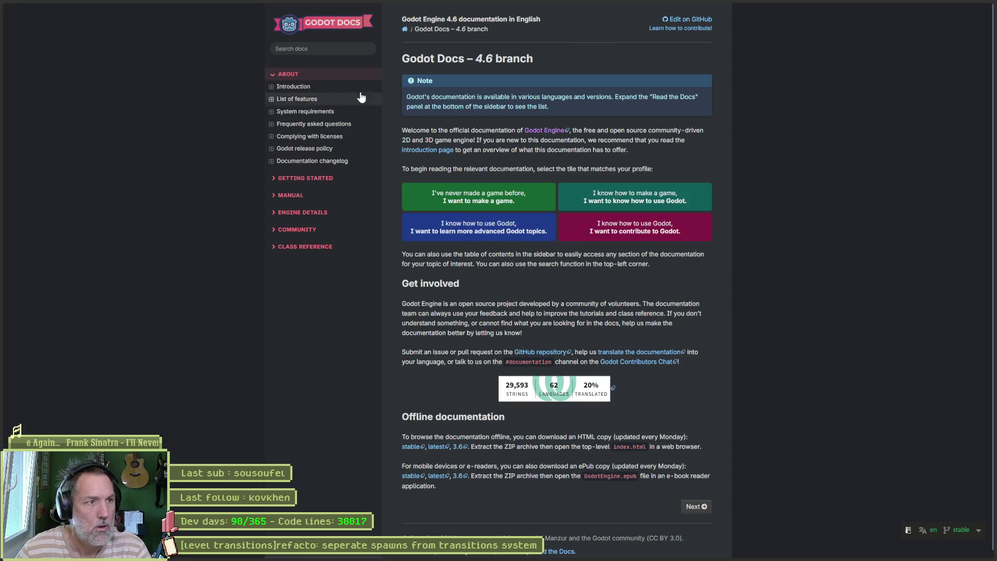
click(320, 48)
key(ctrl+v)
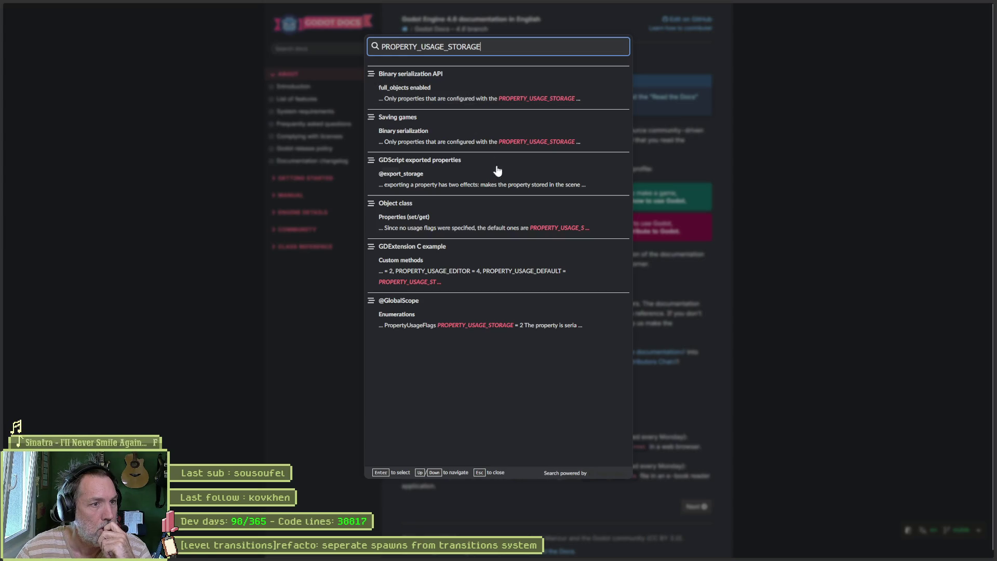
click(507, 179)
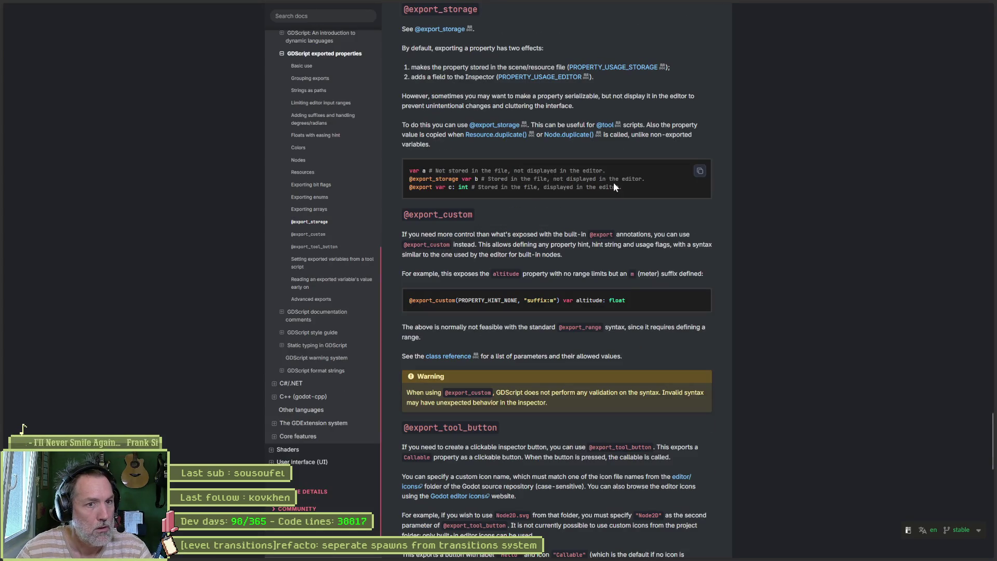
Delete the leftover property-list code on lines 25–34 of level_transition.gd
key(alt+Tab)
mouse_move(364, 379)
mouse_down()
mouse_move(332, 344)
mouse_move(468, 289)
mouse_move(540, 282)
mouse_up()
key(BackSpace)
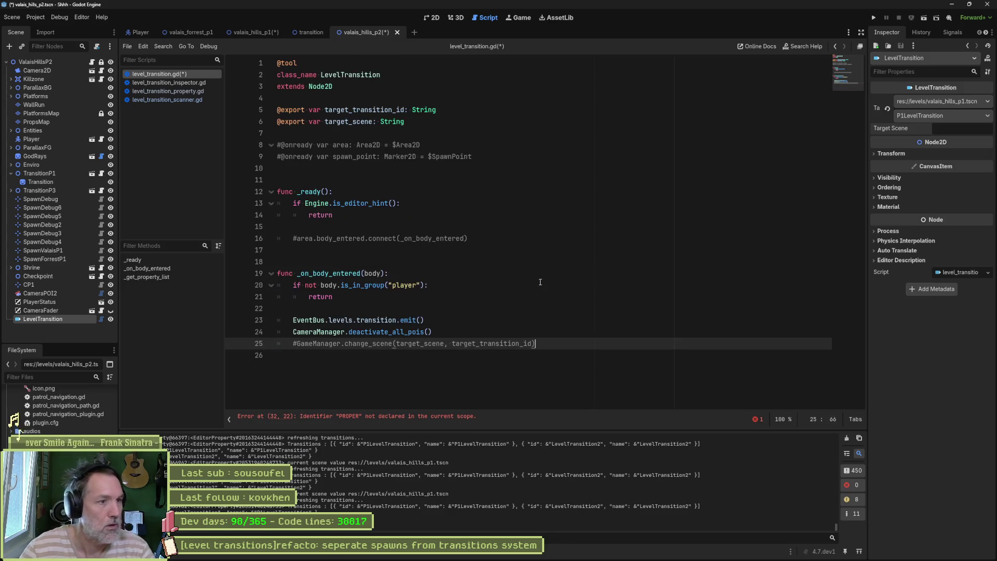
click(303, 121)
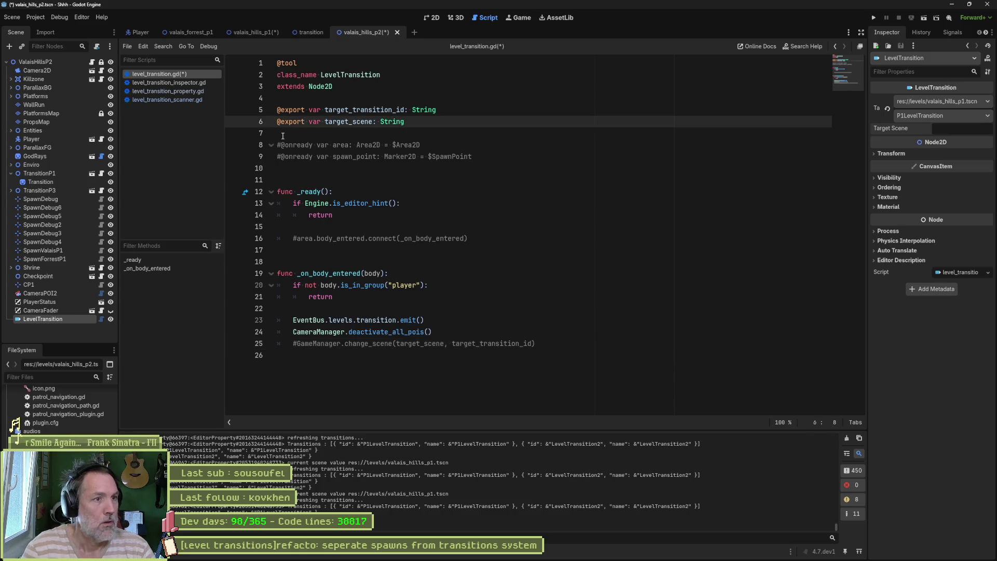
text(_sto)
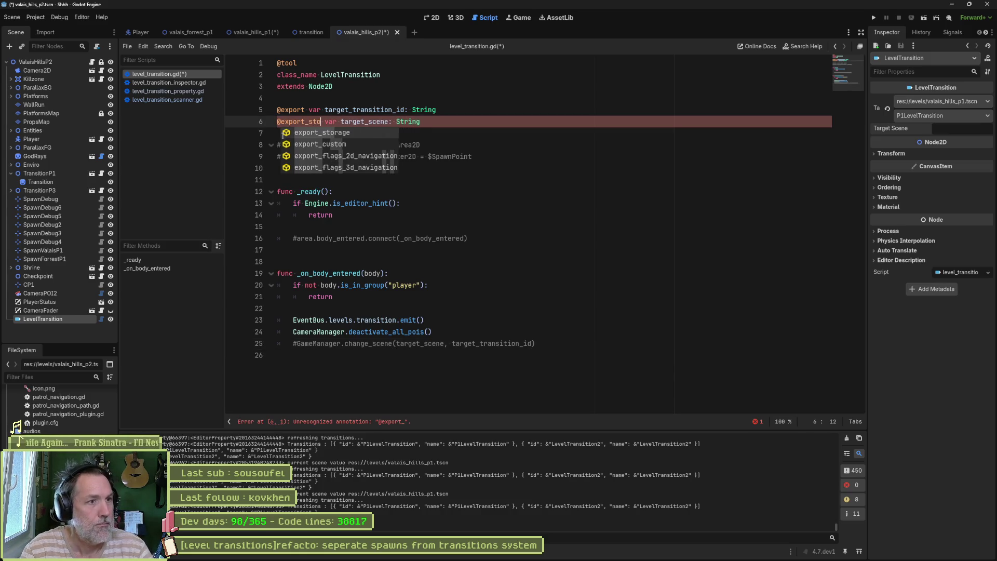
key(Return)
key(ctrl+s)
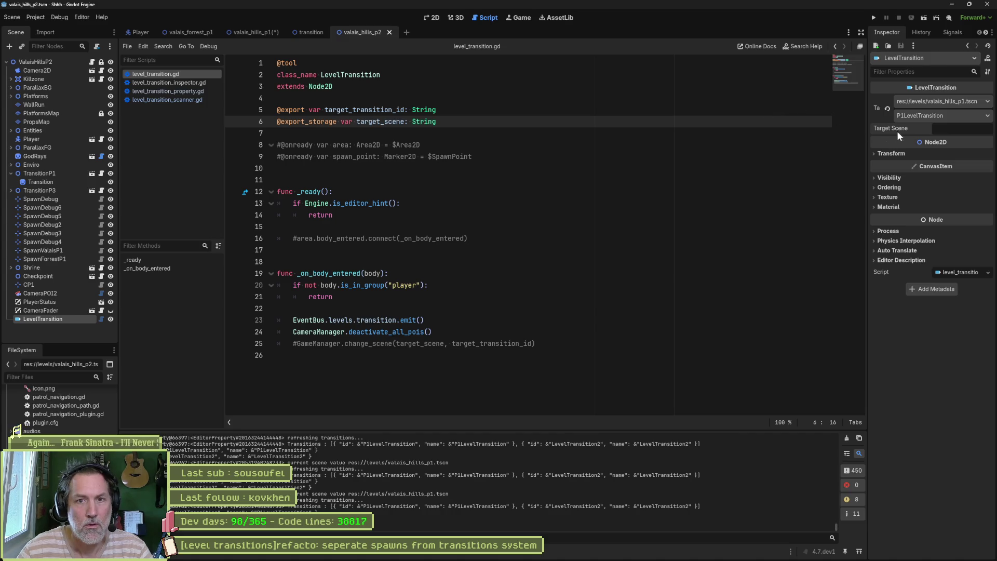
click(779, 180)
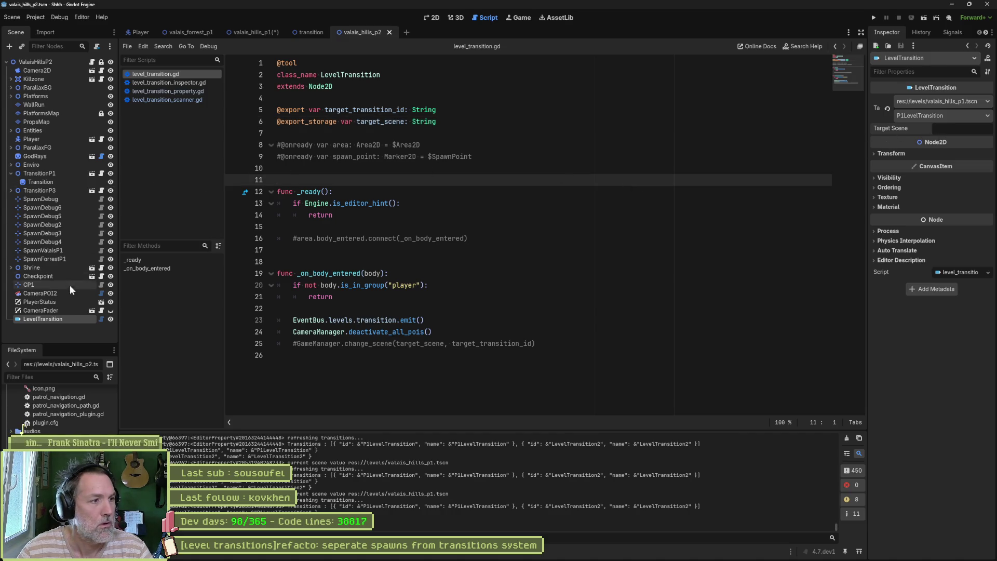
Set Target scene to res://levels/valais_forrest_p1.tscn, save, and open level_transition_property.gd
click(938, 99)
click(936, 125)
click(936, 99)
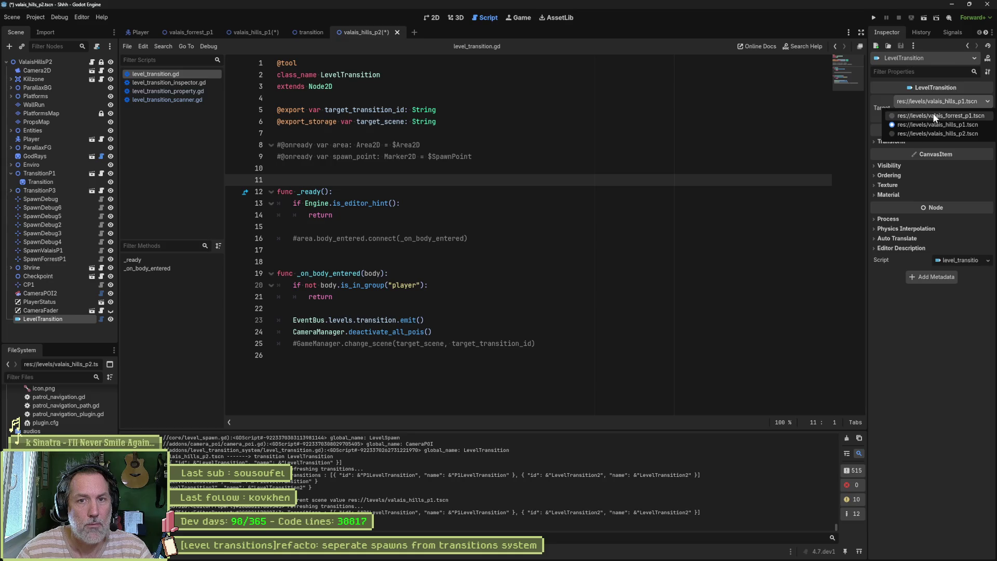
click(932, 114)
key(ctrl+s)
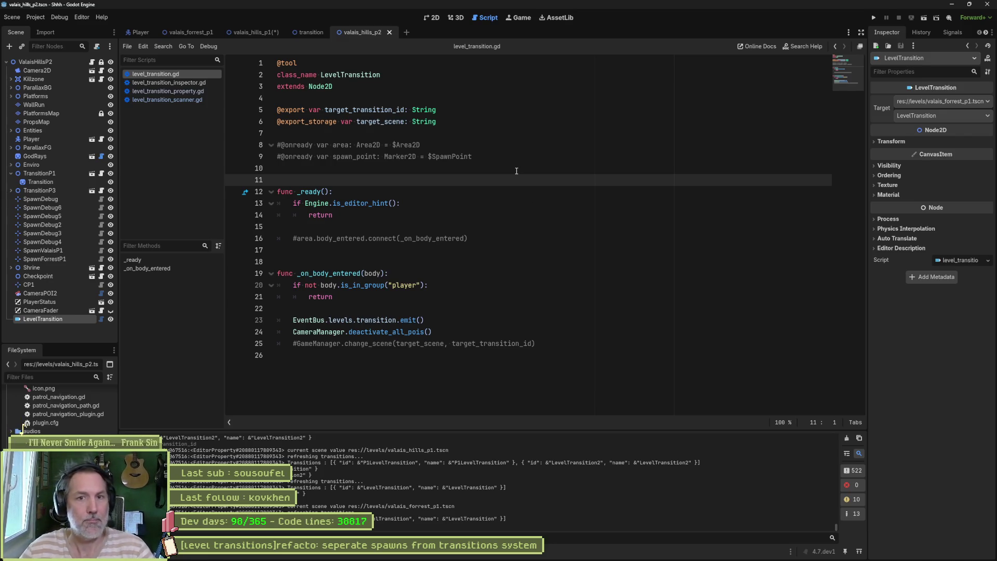
click(180, 91)
scroll(406, 162, up, 15)
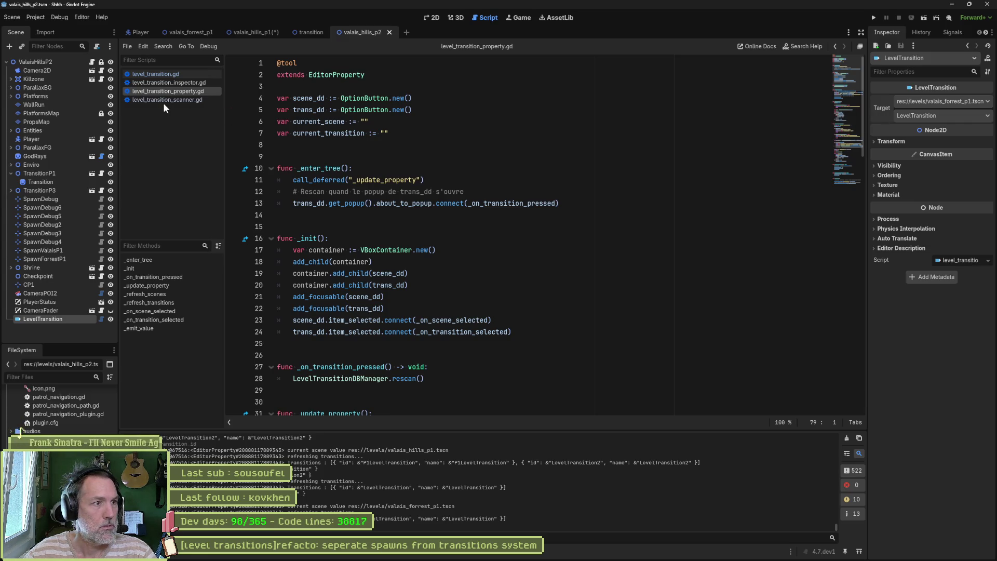
Try export_storage on line 5's target_transition_id and check LevelTransition's Inspector
click(155, 73)
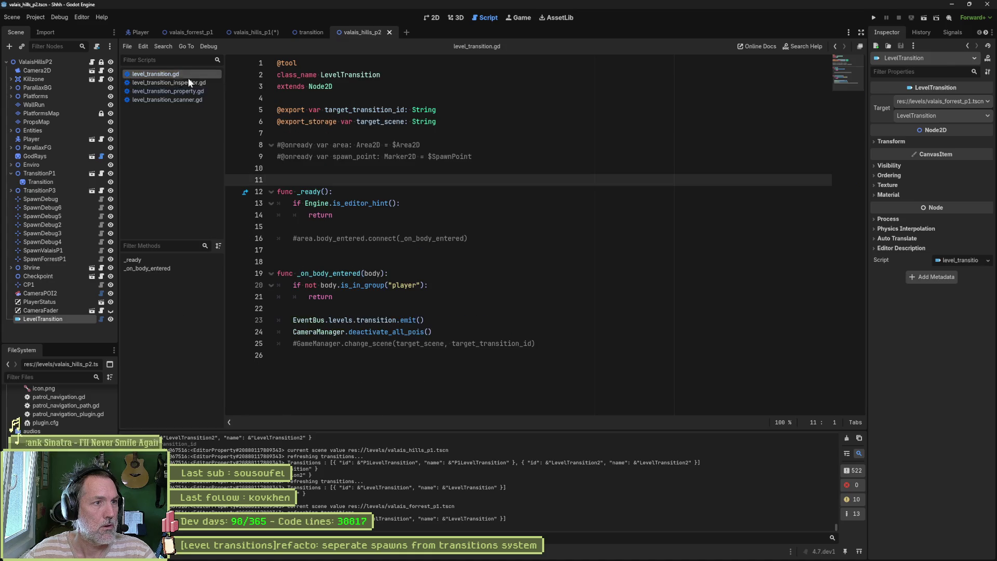
double_click(326, 121)
key(ctrl+c)
double_click(293, 109)
key(ctrl+v)
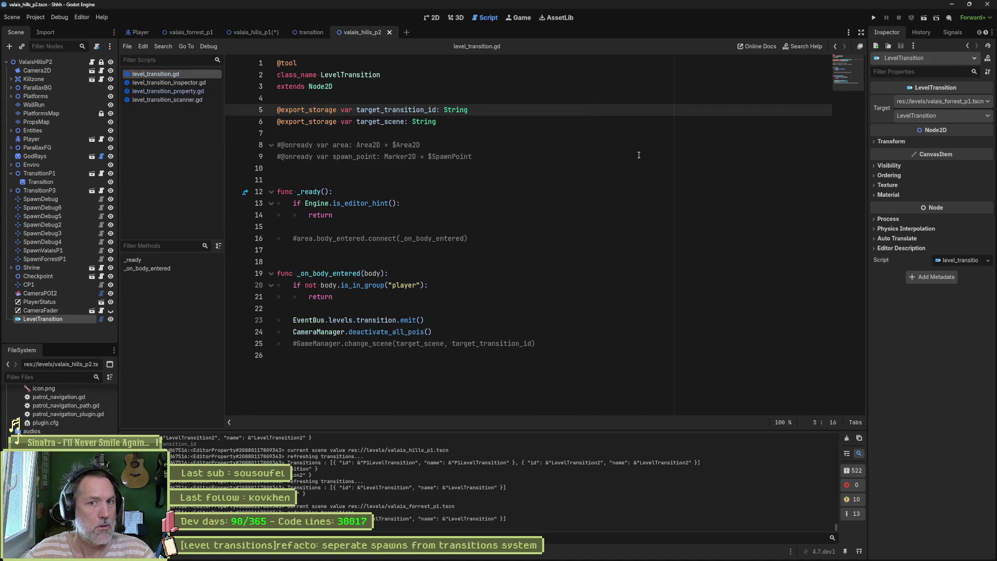
click(37, 310)
click(42, 319)
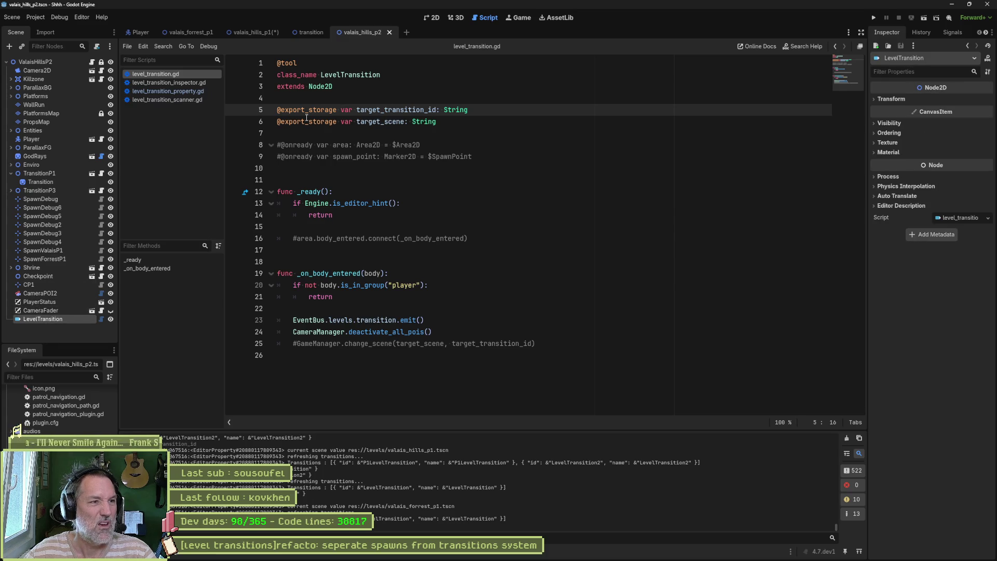
double_click(322, 110)
text(export var )
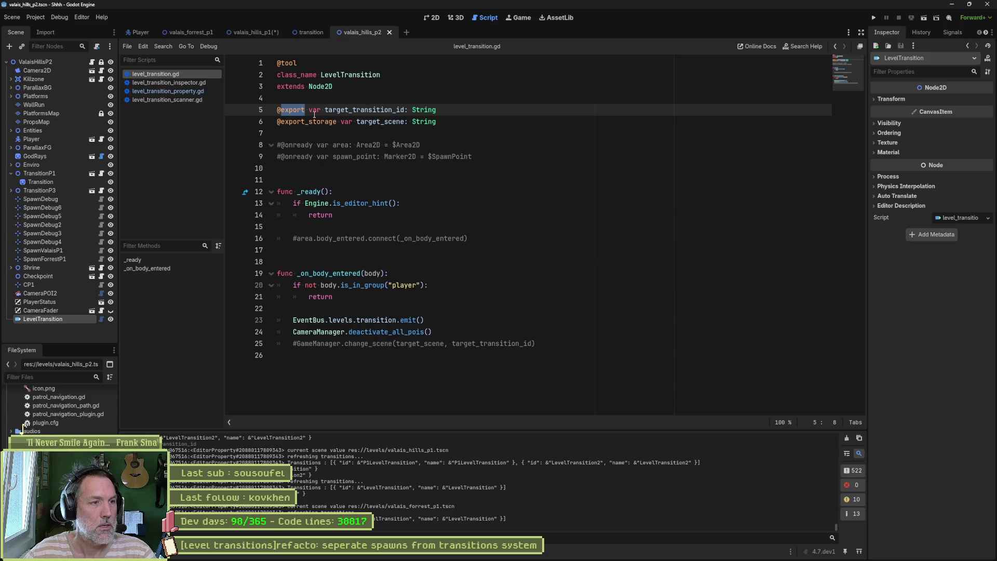
text(t)
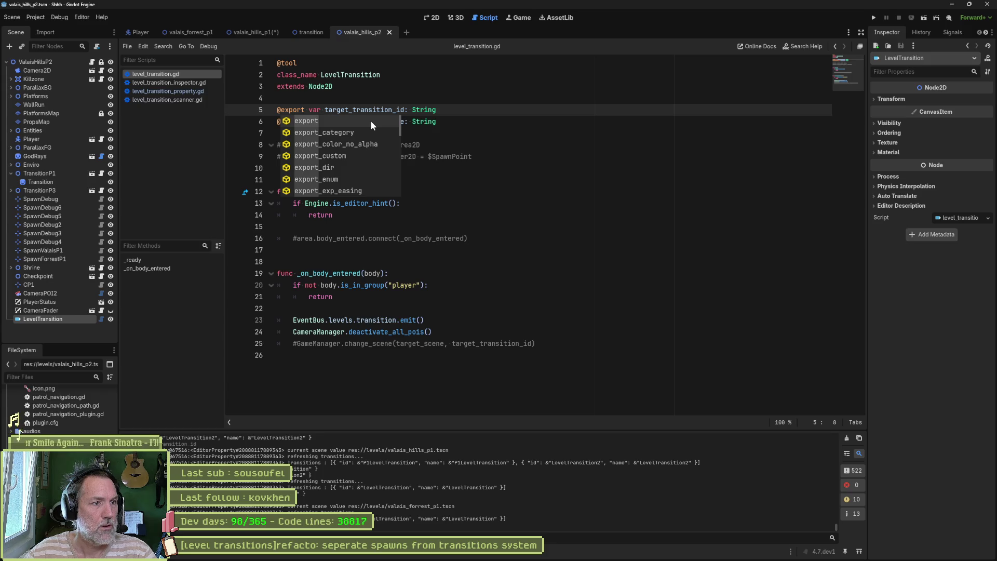
scroll(357, 158, down, 2)
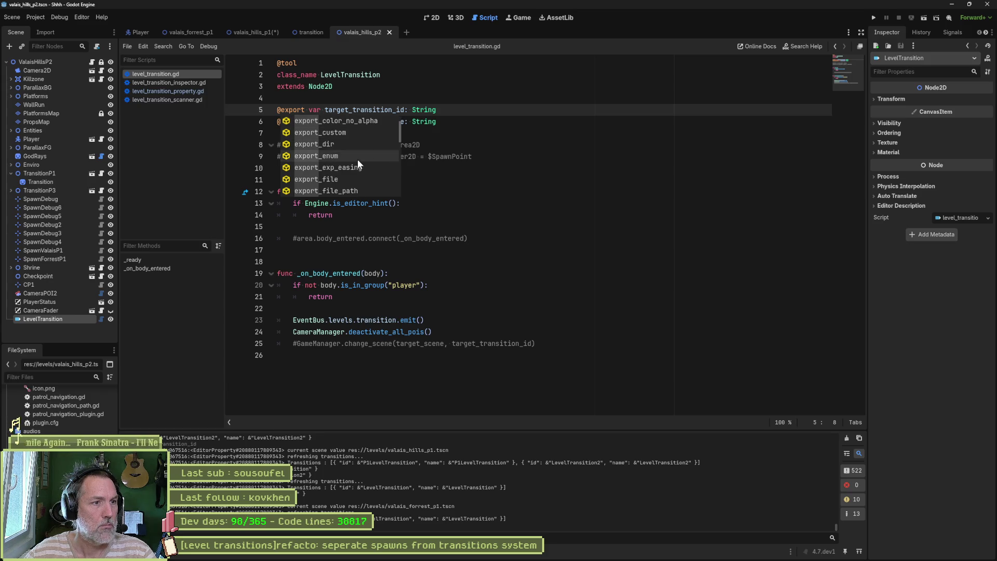
scroll(374, 163, down, 6)
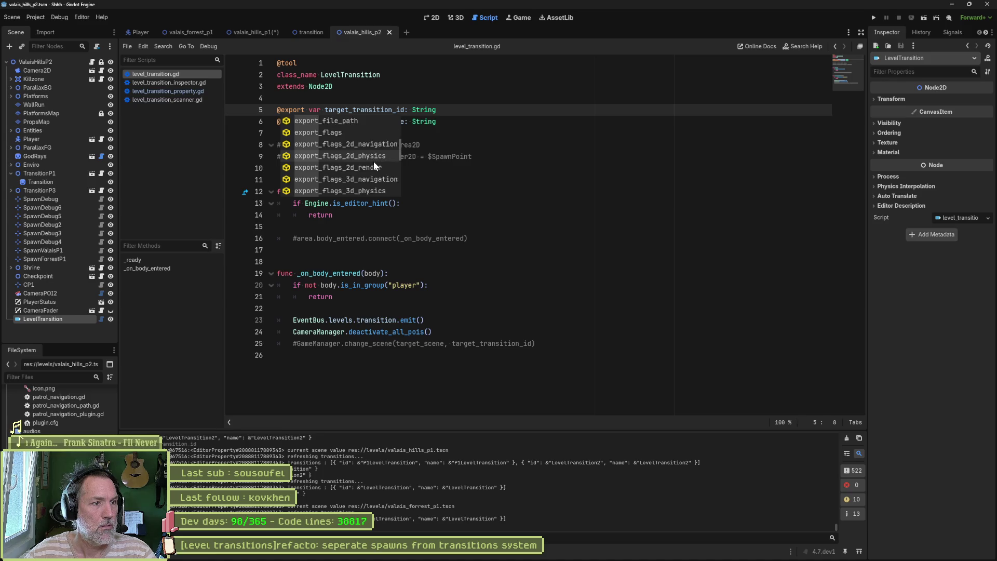
scroll(374, 165, down, 3)
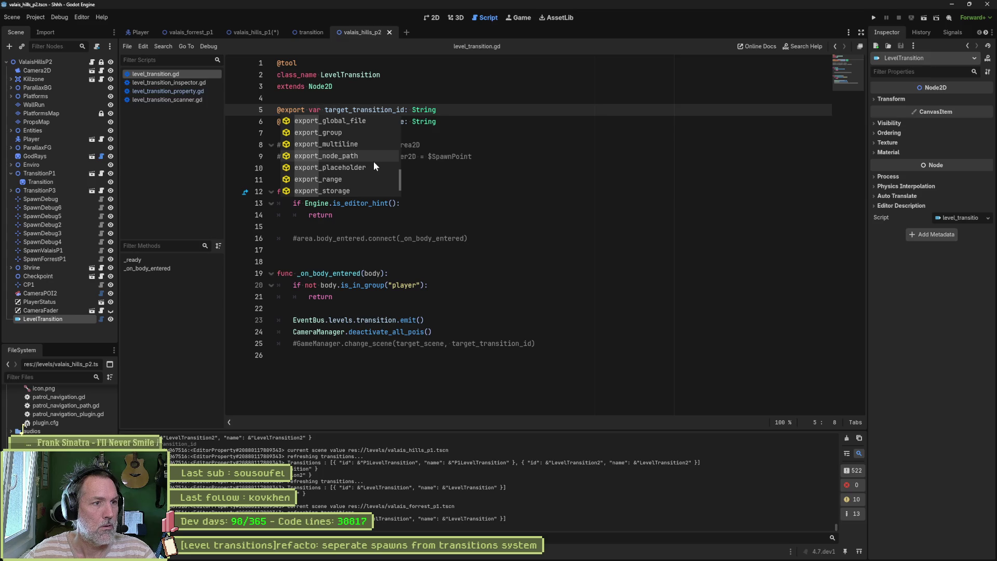
scroll(374, 165, down, 1)
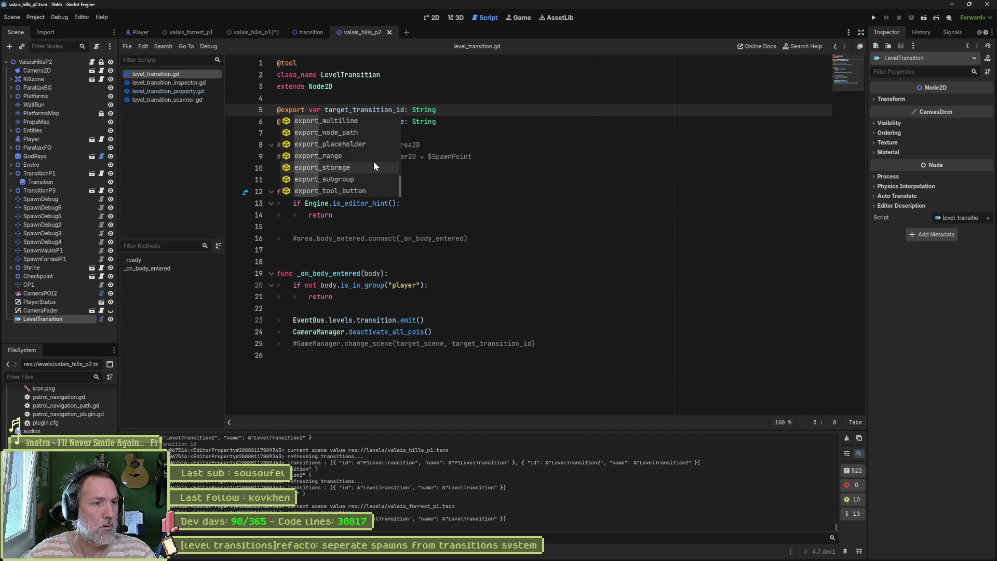
click(457, 169)
key(alt+Tab)
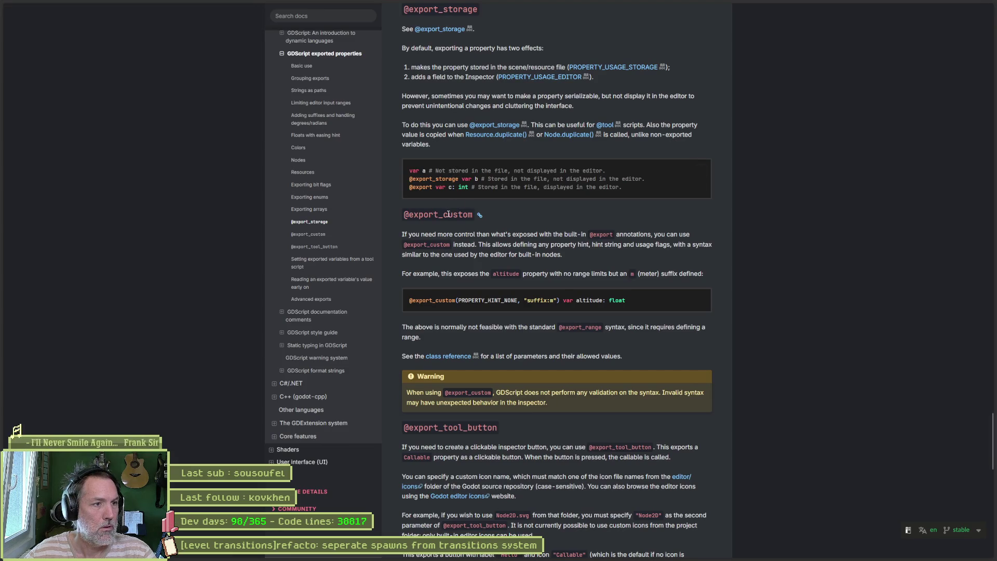
click(315, 237)
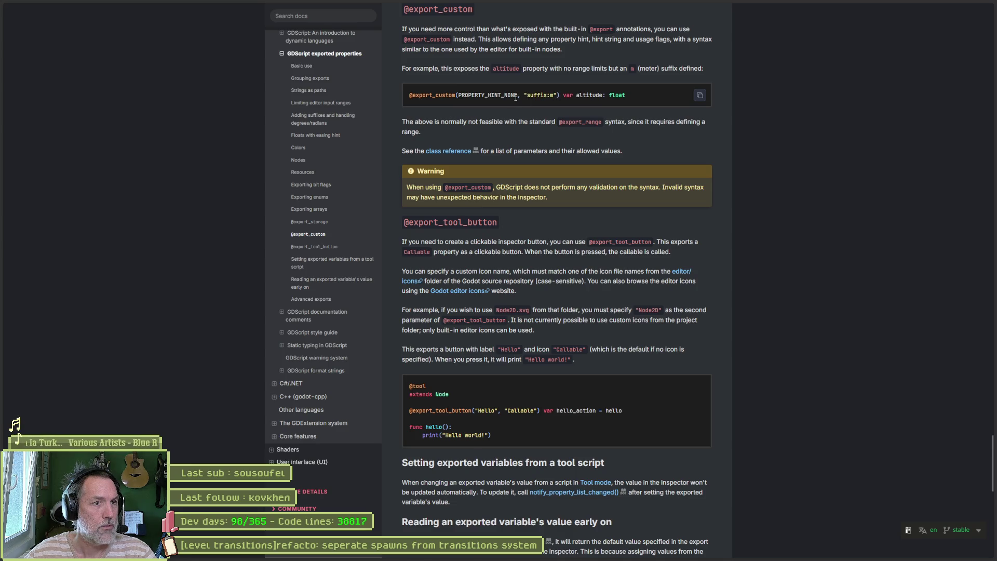
double_click(440, 96)
click(699, 95)
key(alt+Tab)
click(482, 129)
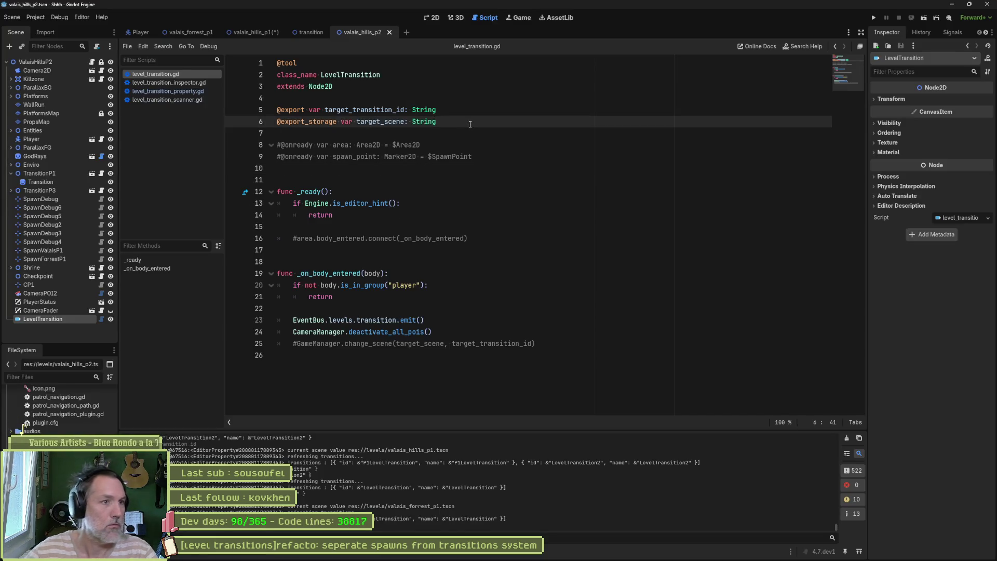
key(ctrl+v)
key(ctrl+s)
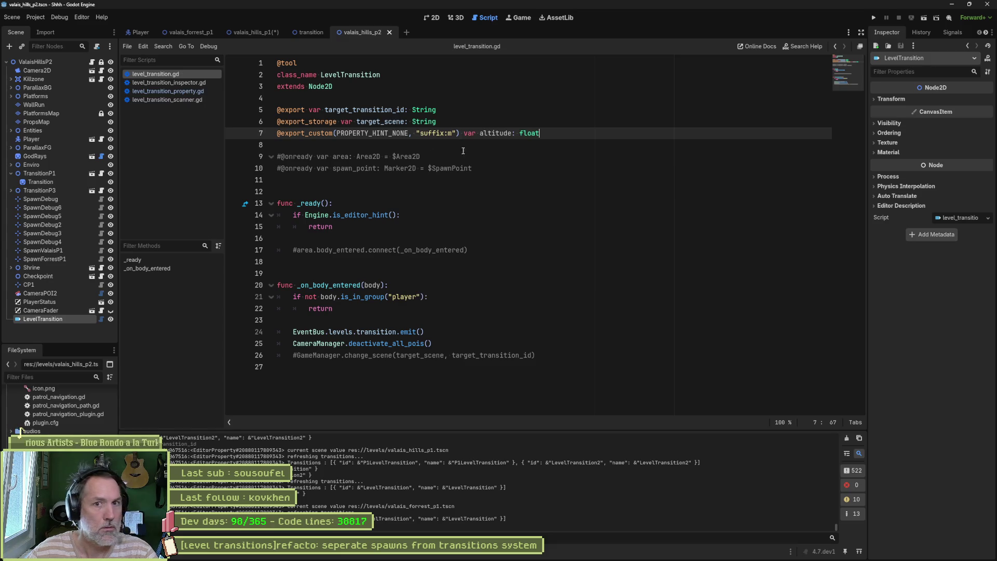
click(39, 302)
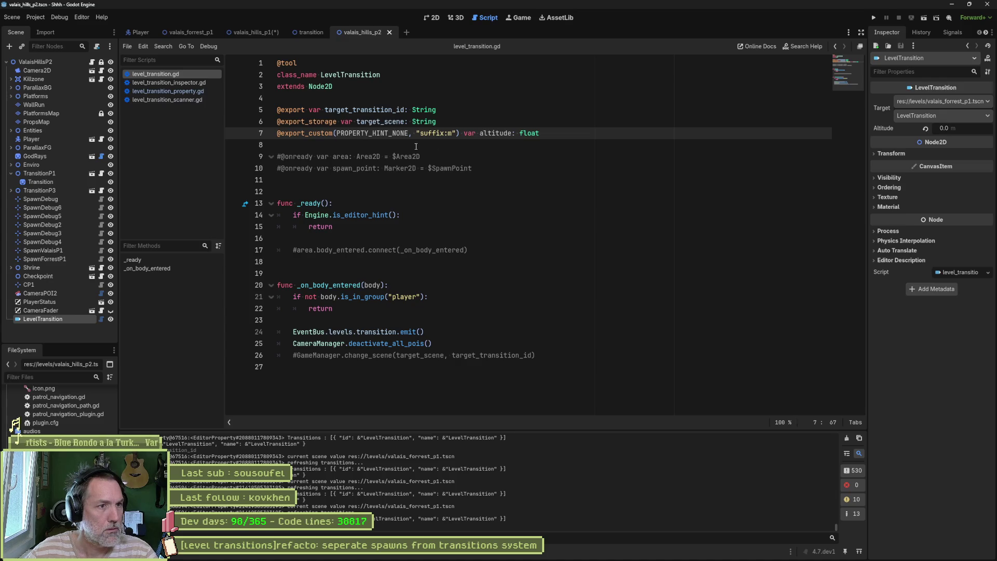
double_click(372, 133)
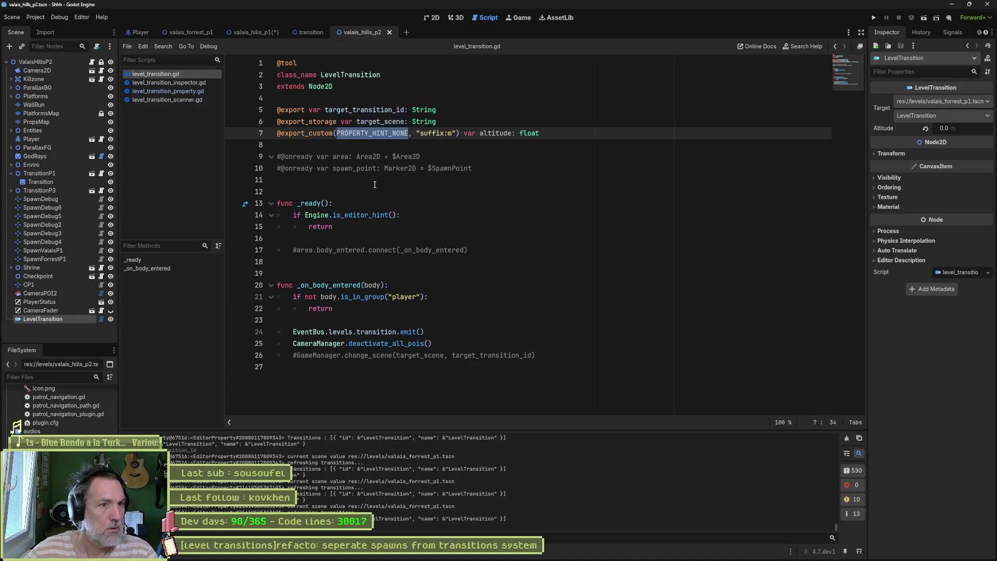
text(PROPER)
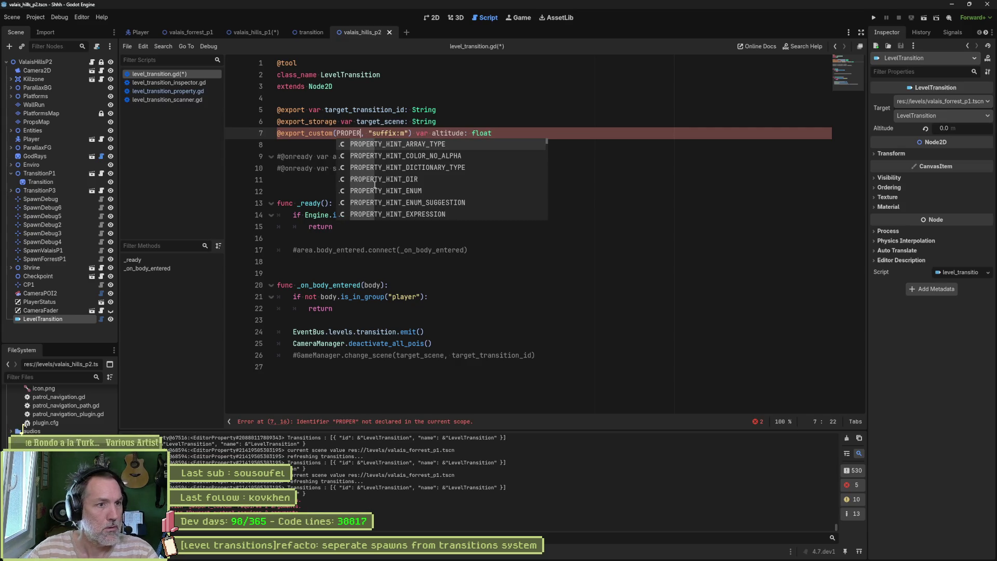
Pick PROPERTY_HINT_NODE_TYPE from the hint suggestions for the altitude line and save
key(Down)
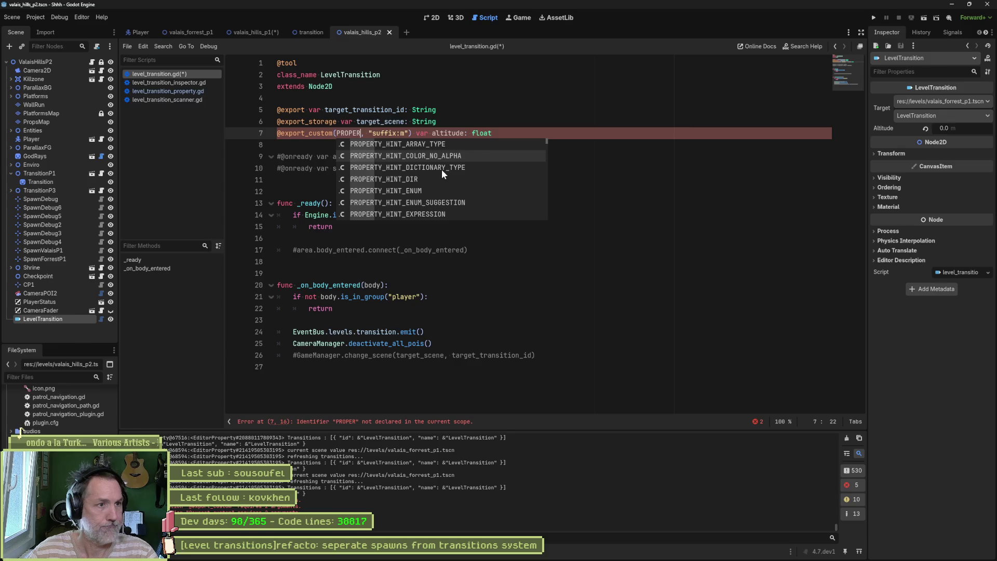
key(Down)
key(Down)
key(Down)
key(Down)
key(Down)
key(Down)
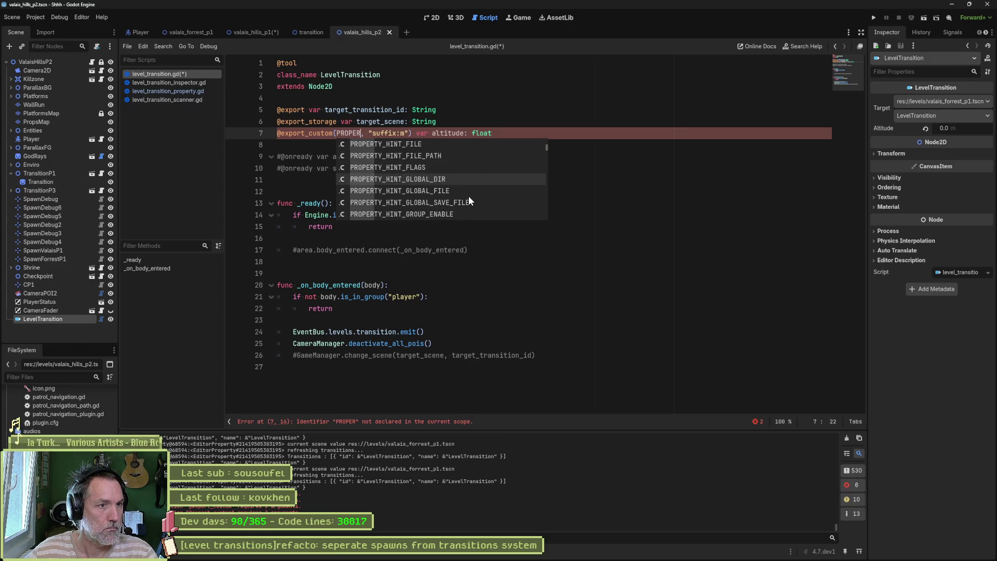
key(Down)
key(Down)
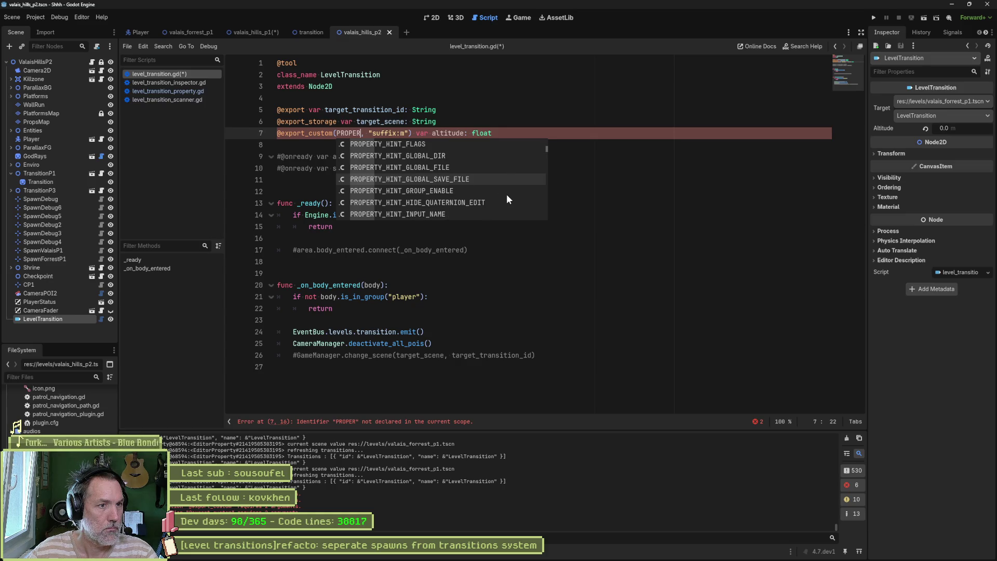
key(Down)
key(Down)
key(Down)
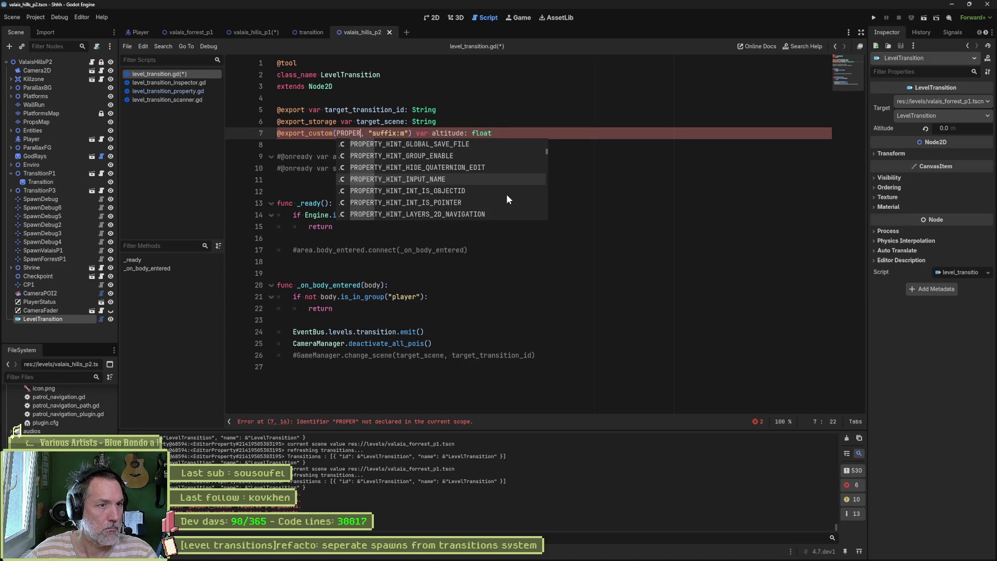
key(Down)
key(Down)
key(Down)
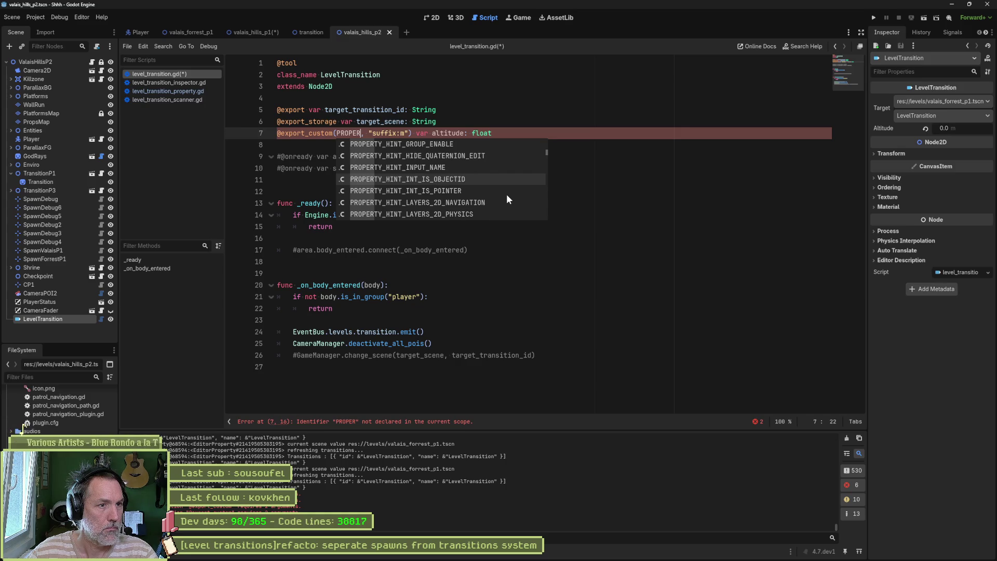
key(Down)
key(Down)
key(Down)
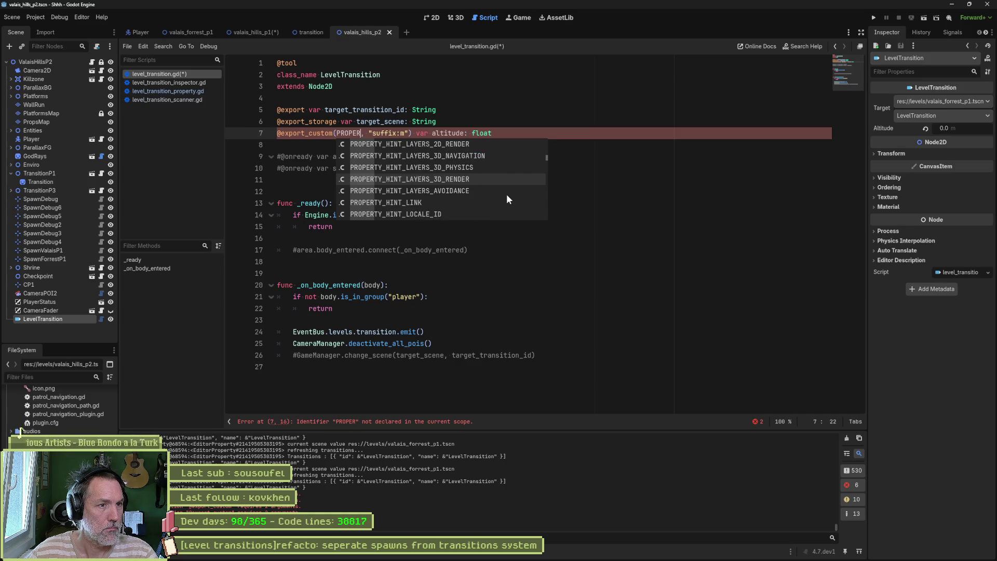
key(Down)
key(Down)
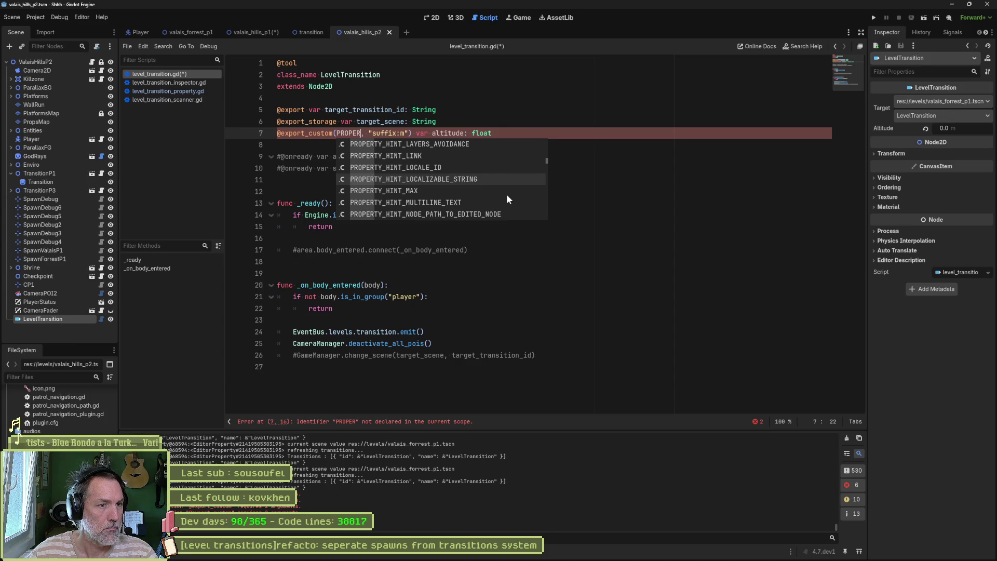
key(Down)
key(Down)
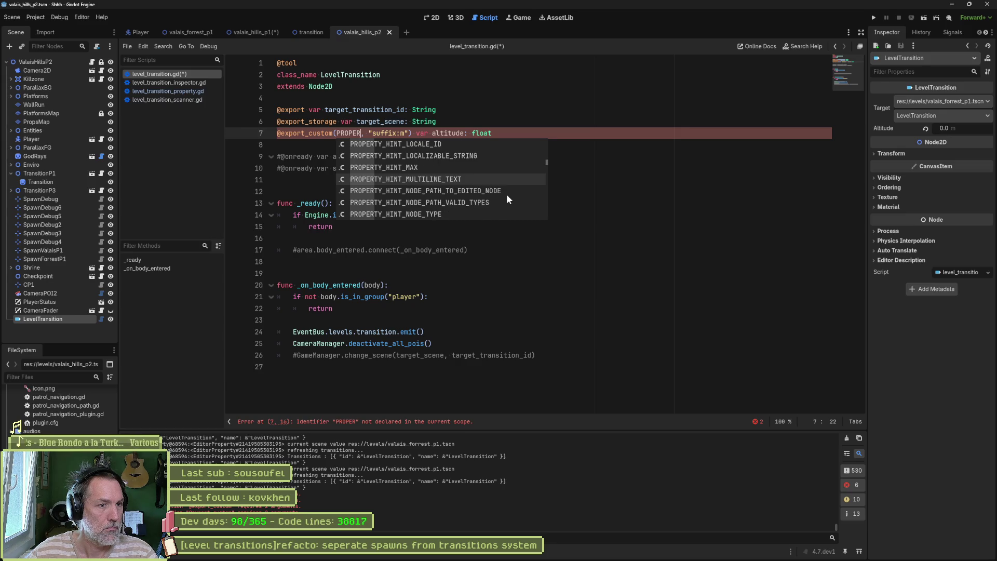
key(Down)
key(Down)
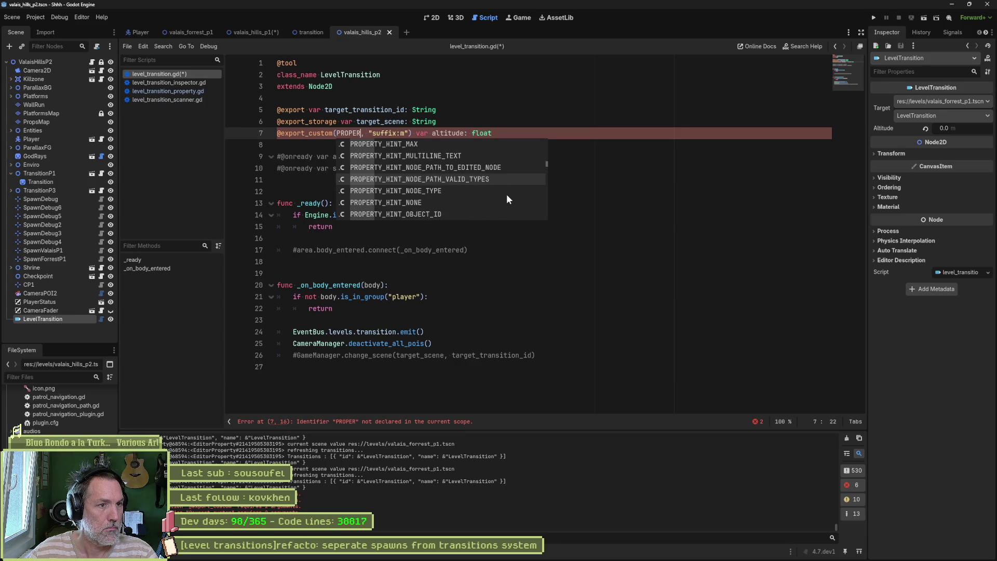
click(440, 191)
key(ctrl+s)
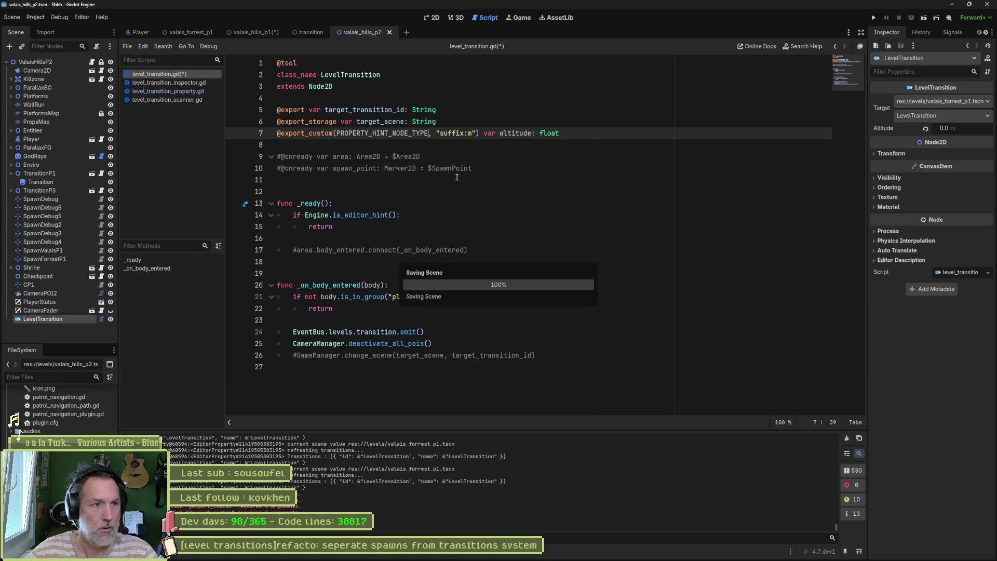
Reselect LevelTransition to view its properties, then trim line 7's hint back to PROPERTY
click(67, 311)
click(72, 317)
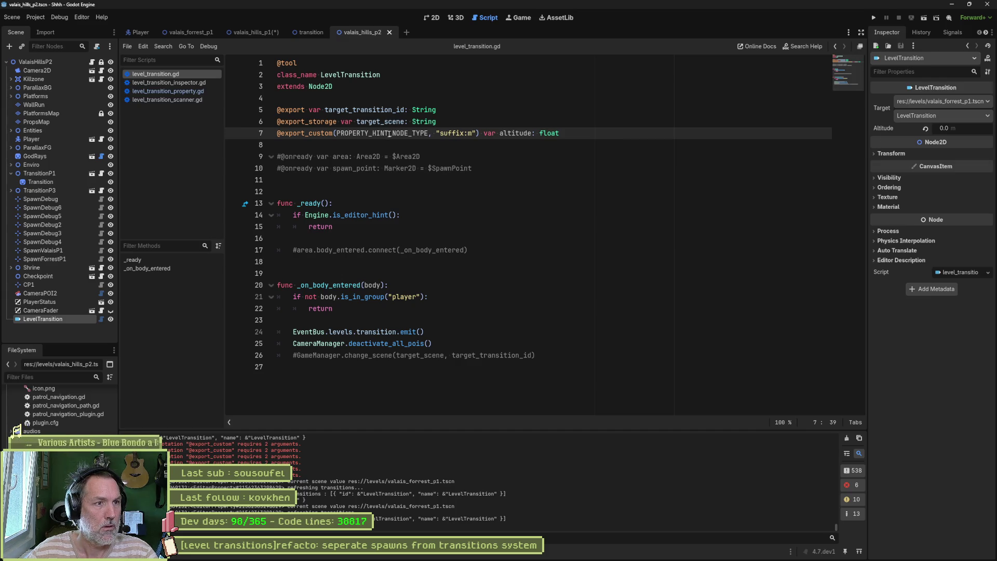
mouse_move(388, 135)
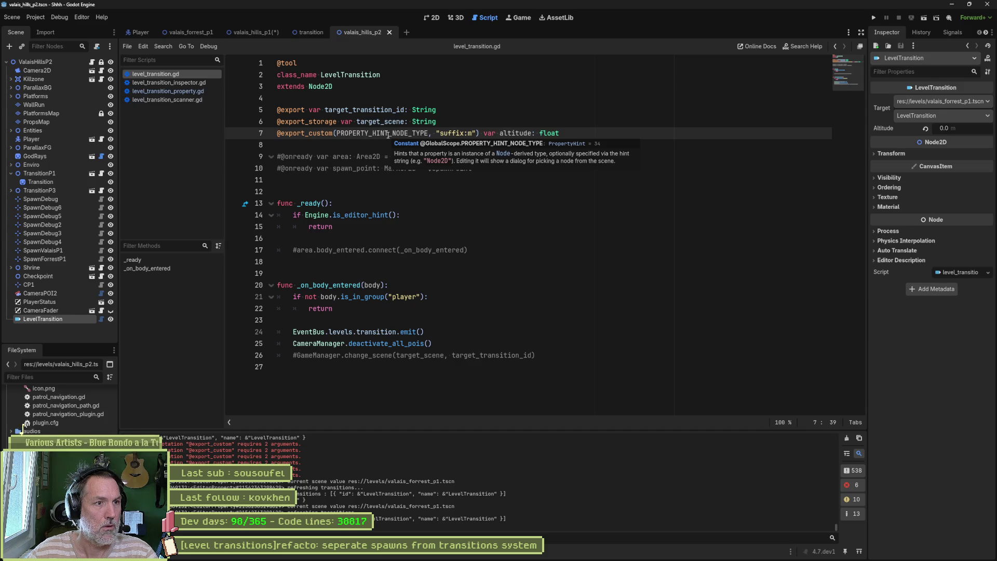
drag(369, 134, 427, 134)
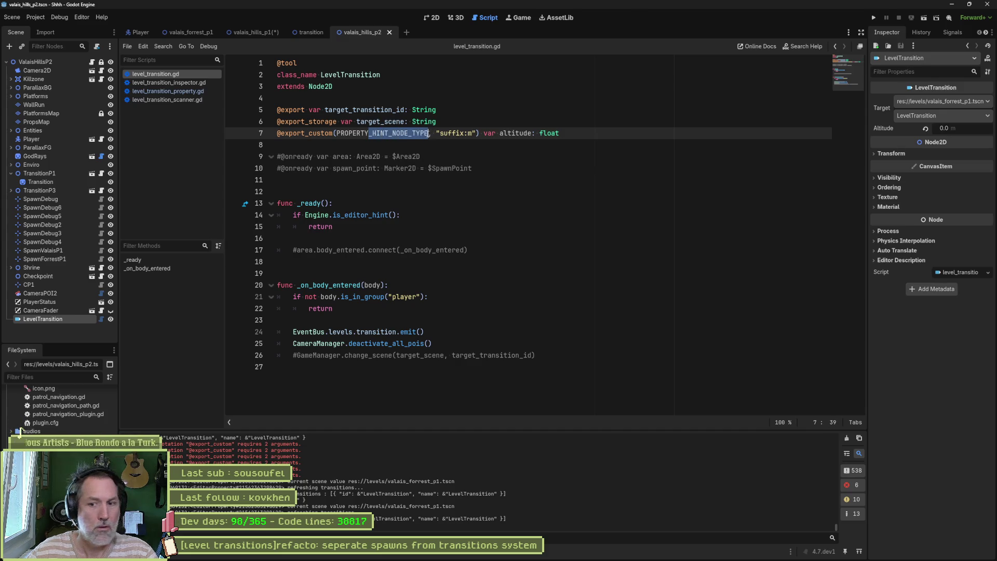
key(BackSpace)
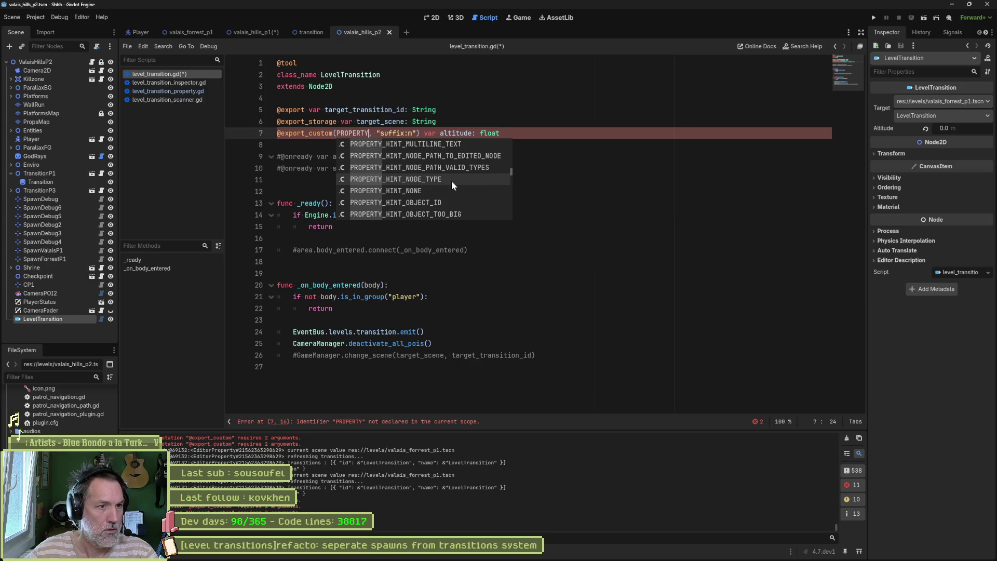
Browse the list of PROPERTY constant suggestions for the altitude hint
scroll(460, 183, down, 4)
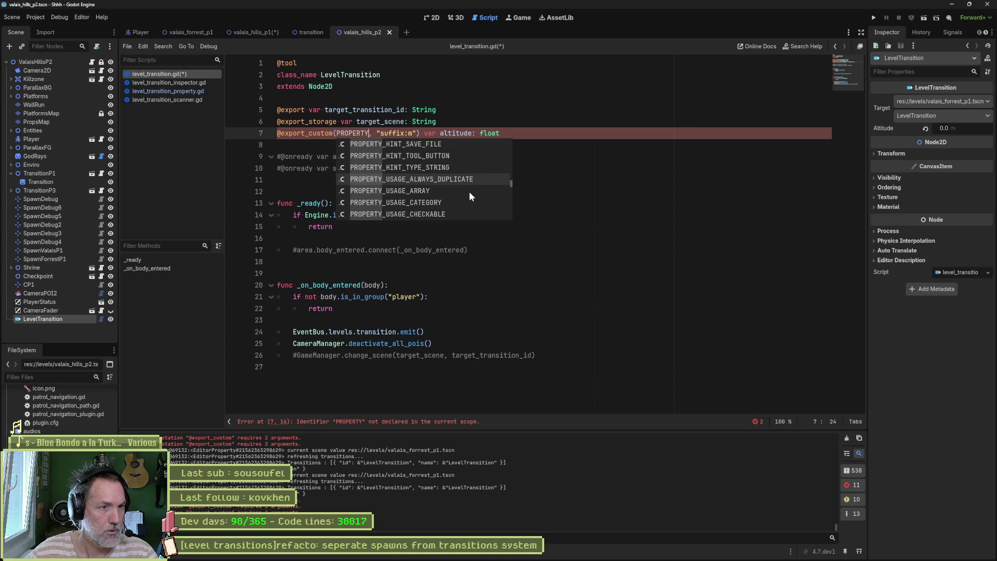
scroll(469, 192, down, 3)
scroll(493, 196, down, 1)
scroll(494, 197, down, 3)
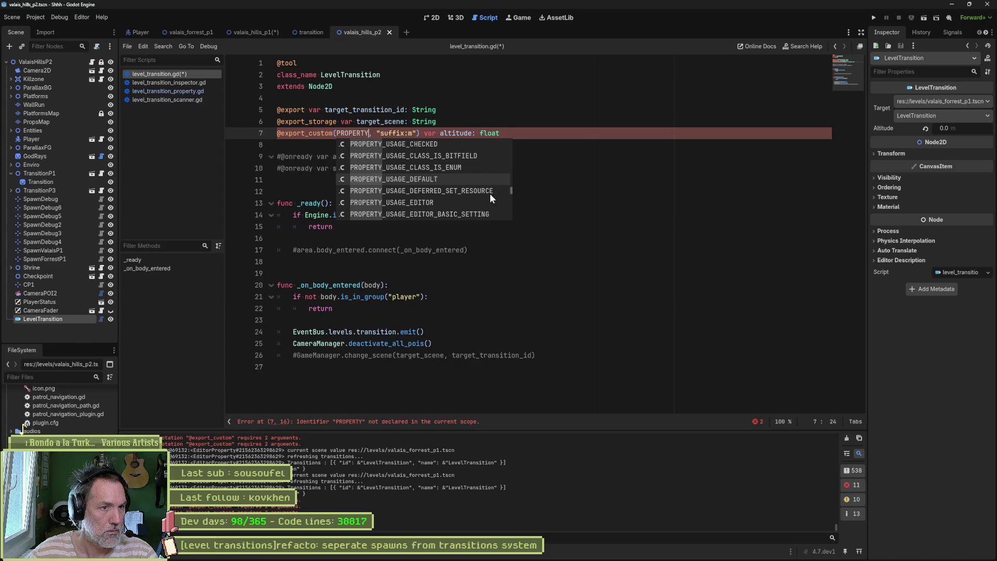
scroll(490, 198, down, 1)
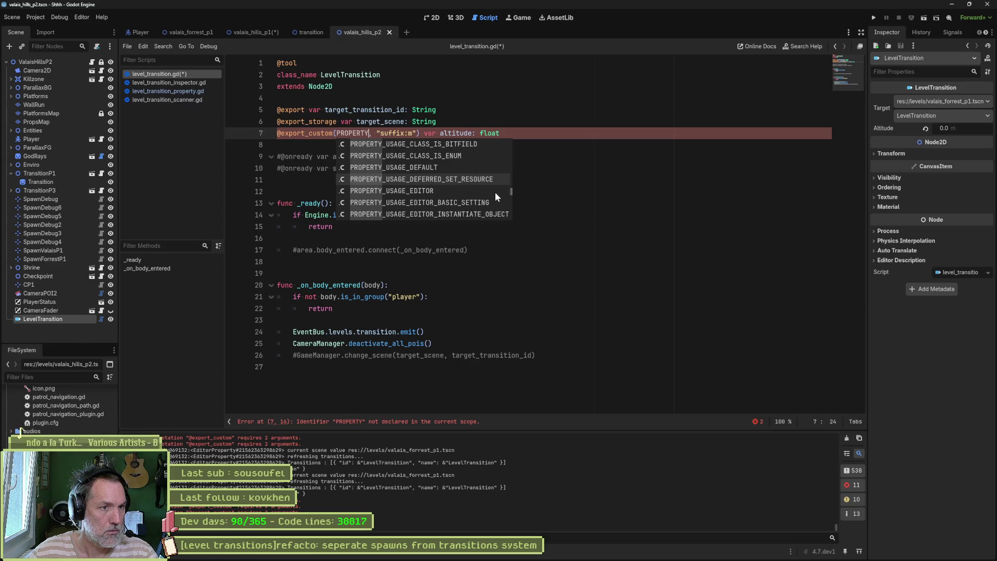
scroll(495, 192, down, 1)
scroll(494, 191, down, 3)
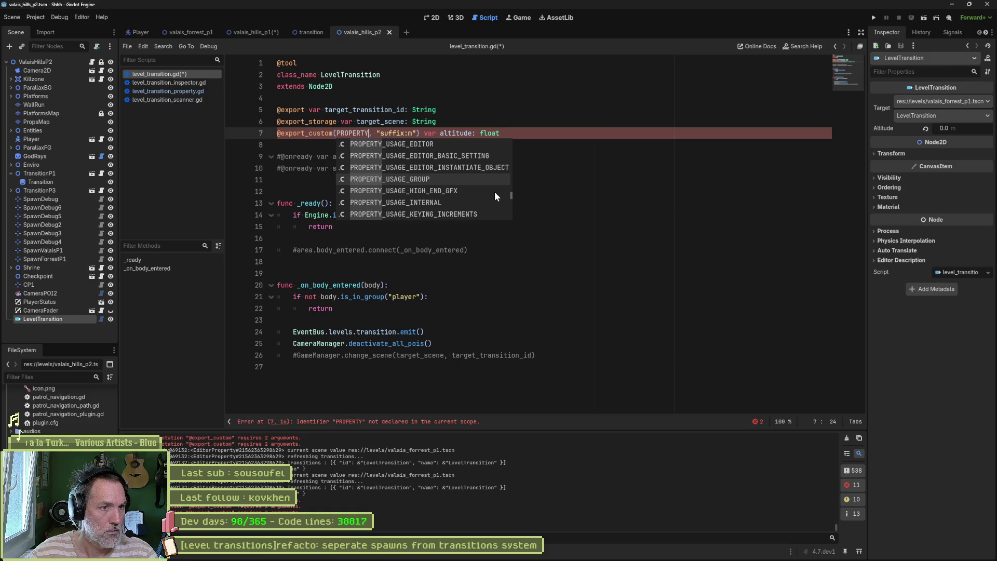
scroll(495, 193, down, 1)
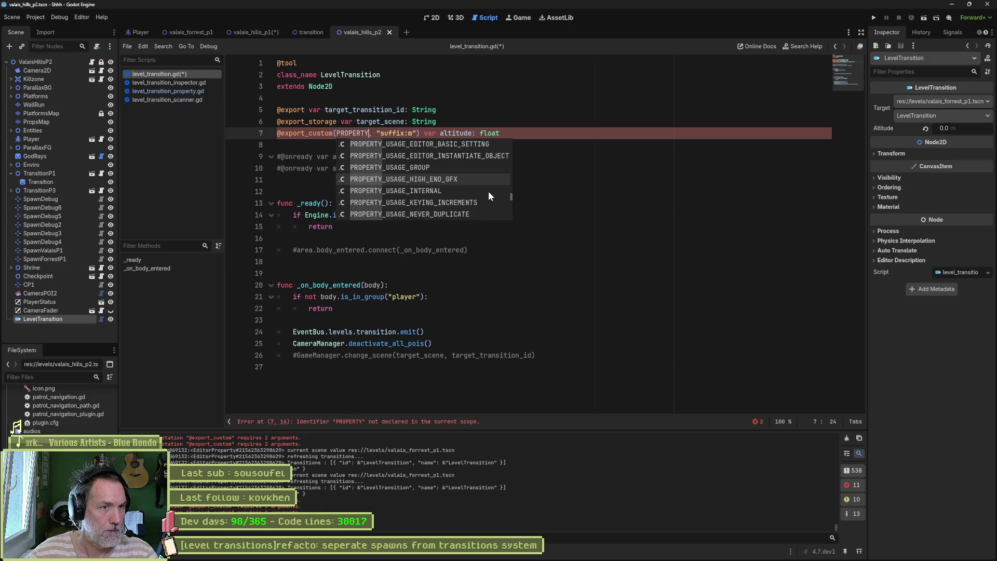
scroll(489, 195, down, 4)
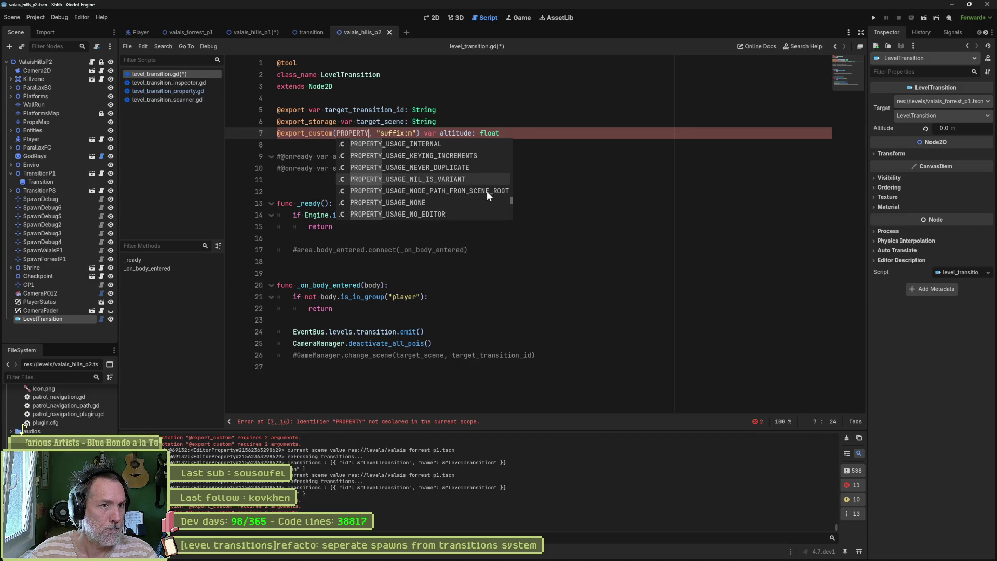
scroll(485, 196, down, 2)
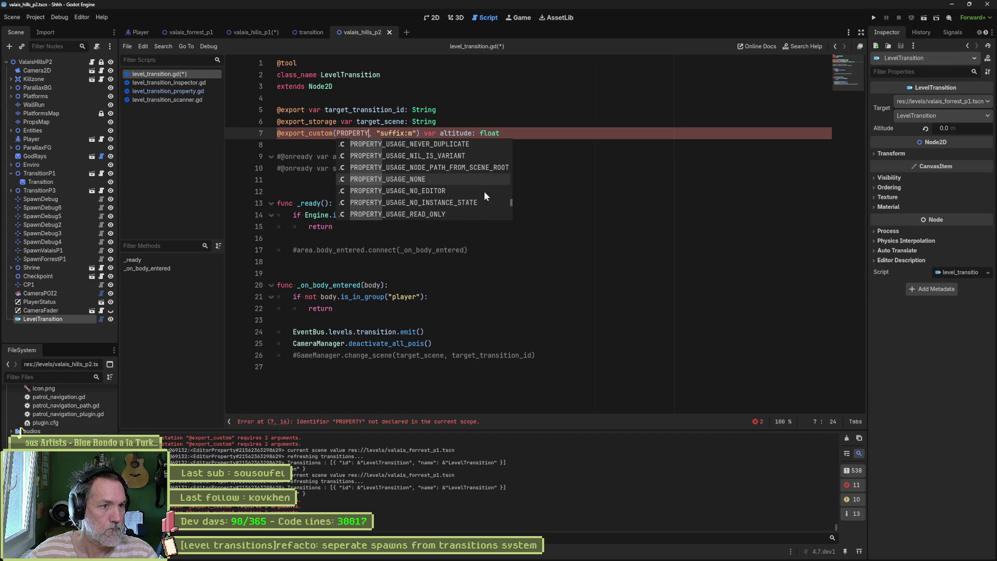
scroll(485, 196, down, 1)
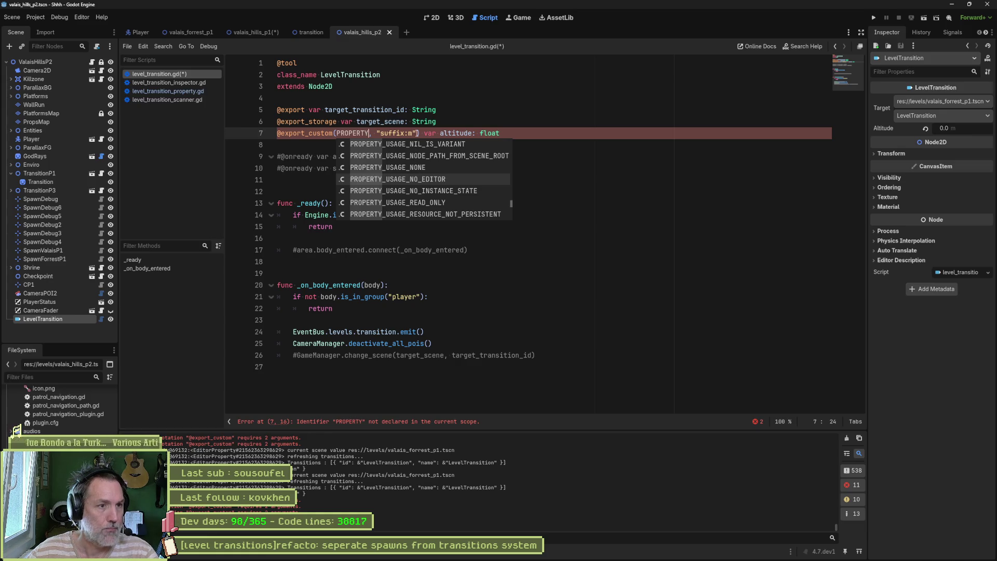
scroll(451, 177, down, 2)
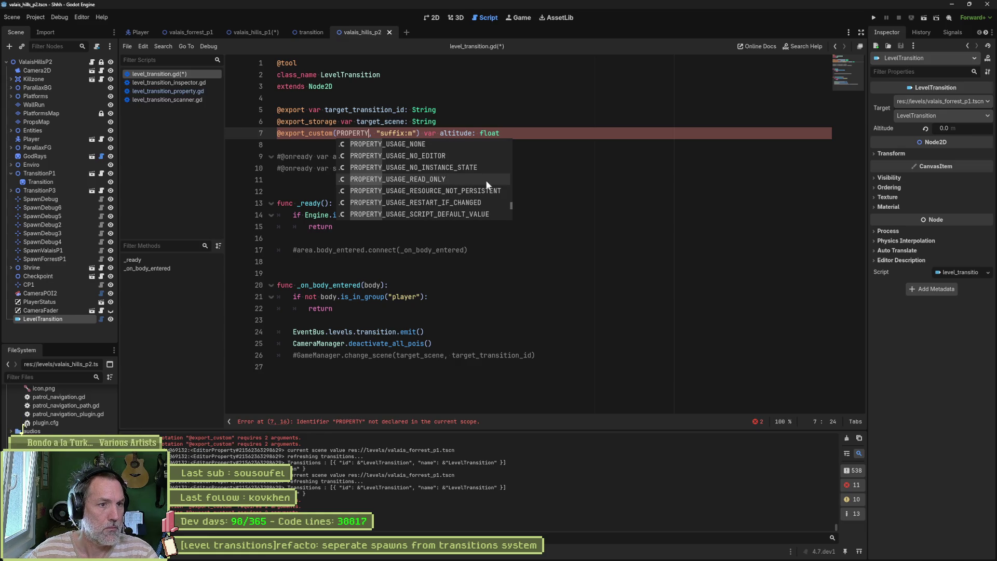
scroll(485, 182, down, 2)
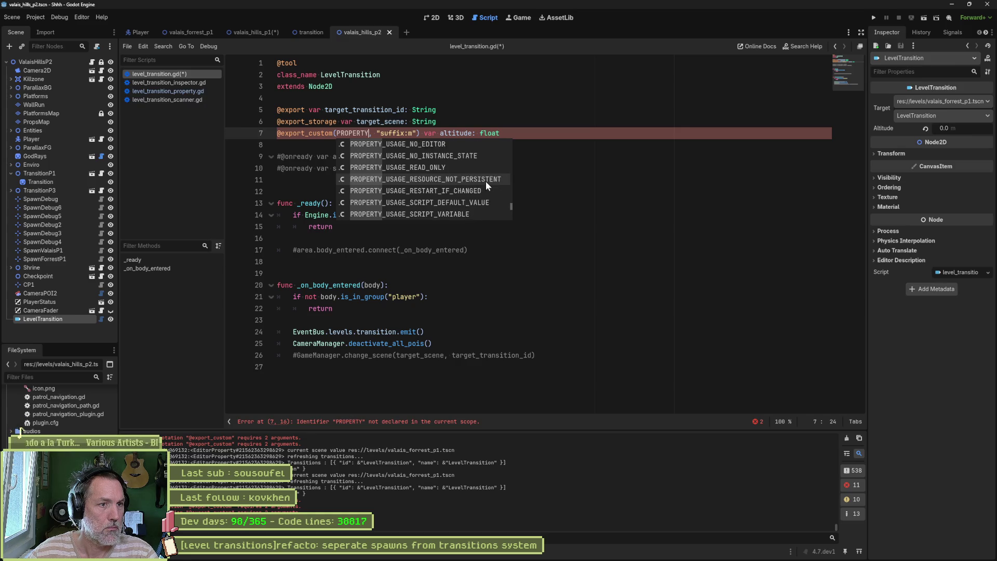
scroll(482, 182, down, 3)
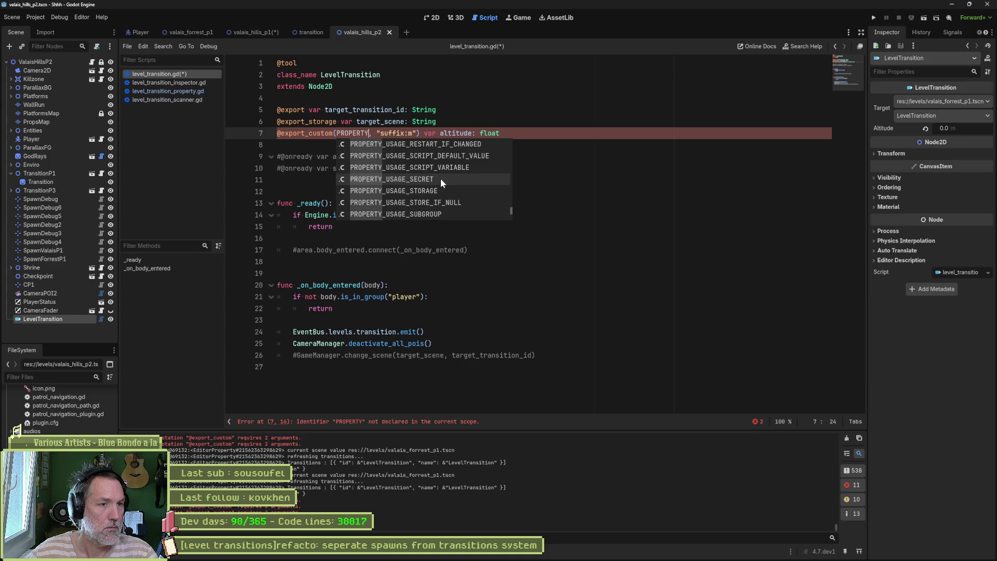
scroll(446, 184, down, 3)
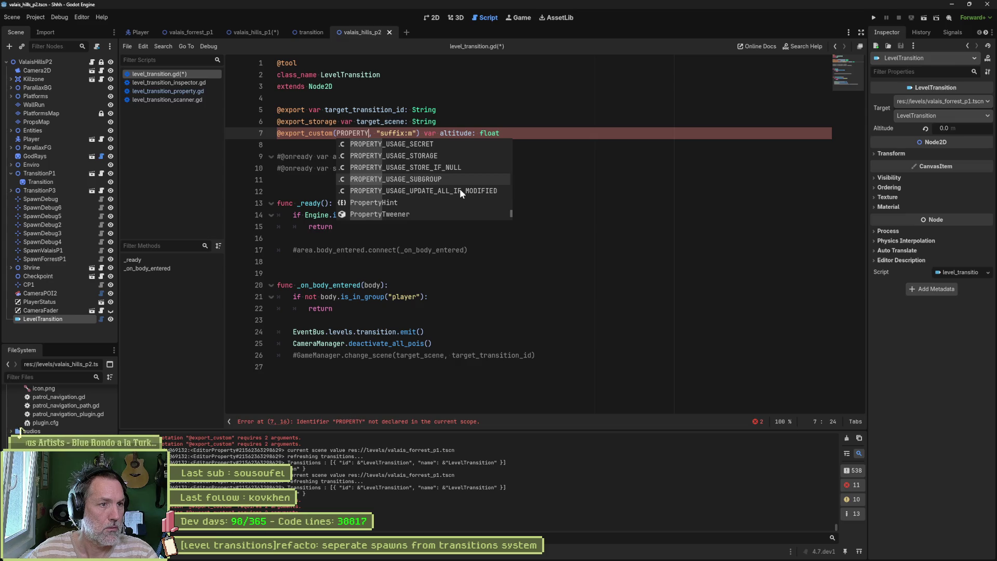
scroll(441, 201, down, 3)
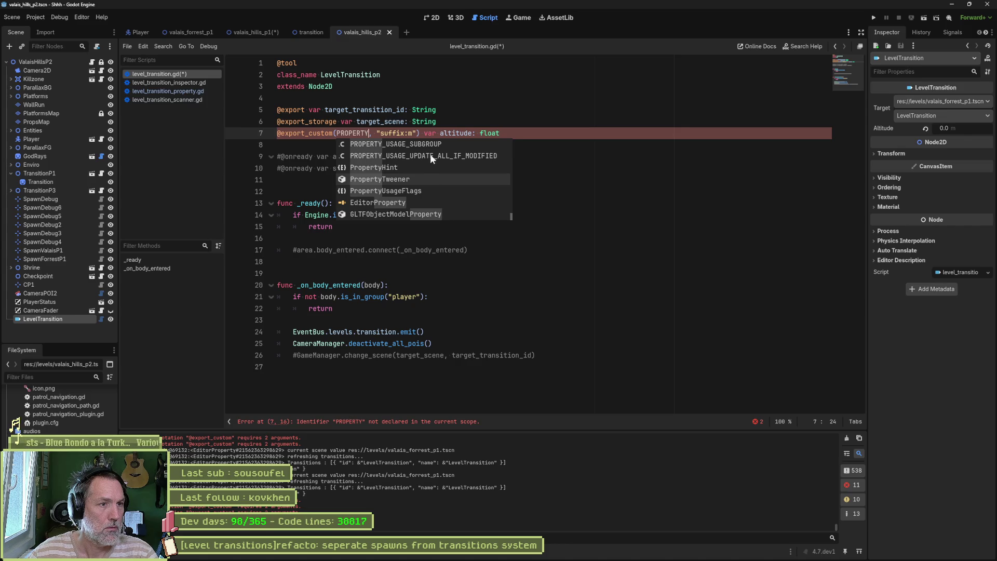
key(Escape)
key(ctrl+shift+k)
key(ctrl+s)
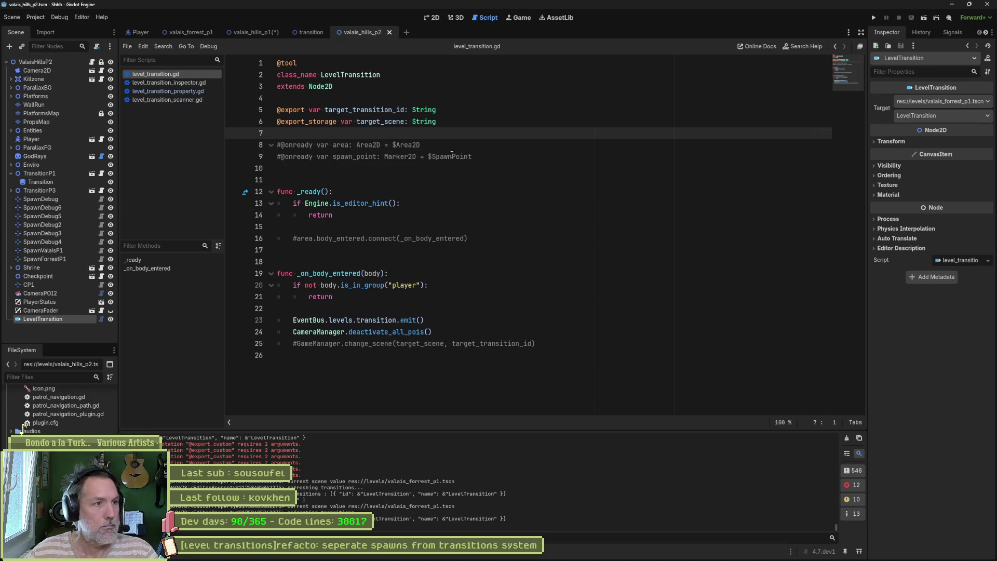
Open level_transition_property.gd and jump to the OptionButton class reference from line 4
click(175, 91)
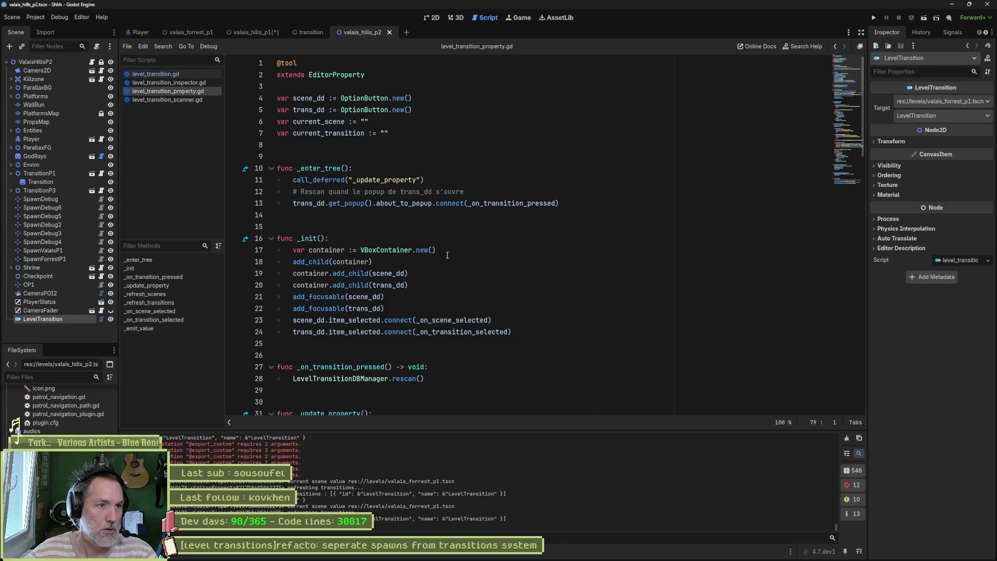
click(357, 98)
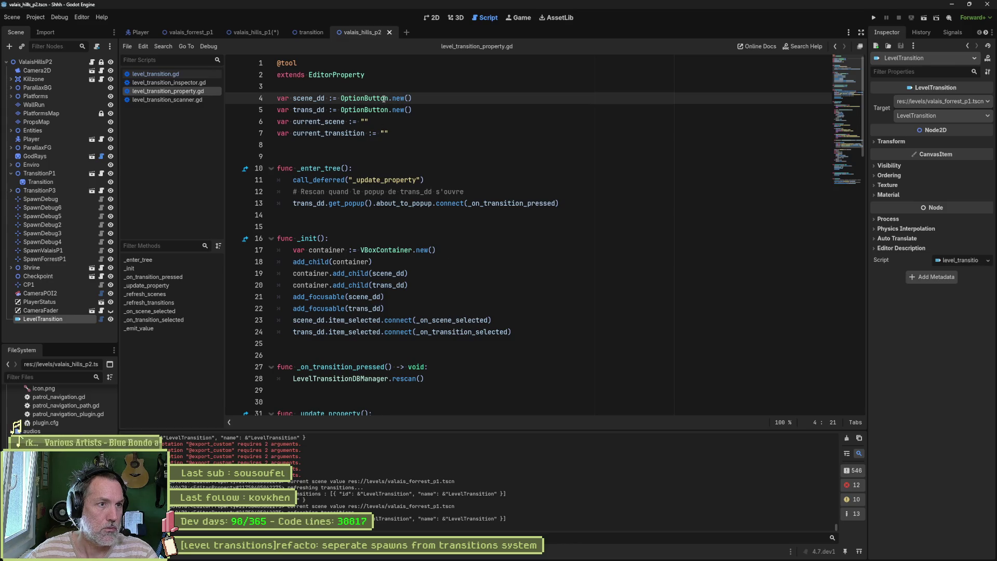
ctrl+click(371, 98)
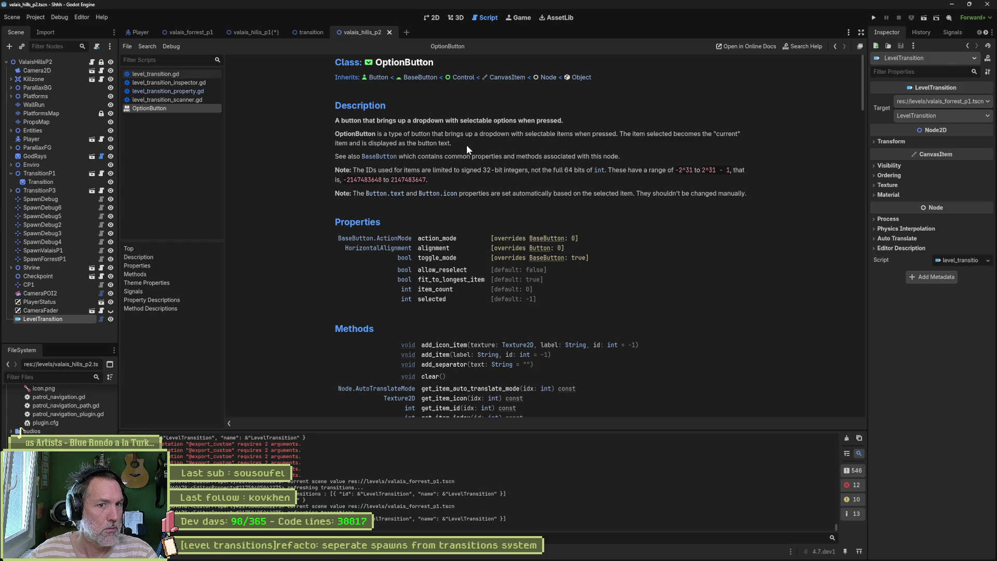
Scroll through OptionButton's signals and methods, then close its help page
scroll(688, 256, down, 15)
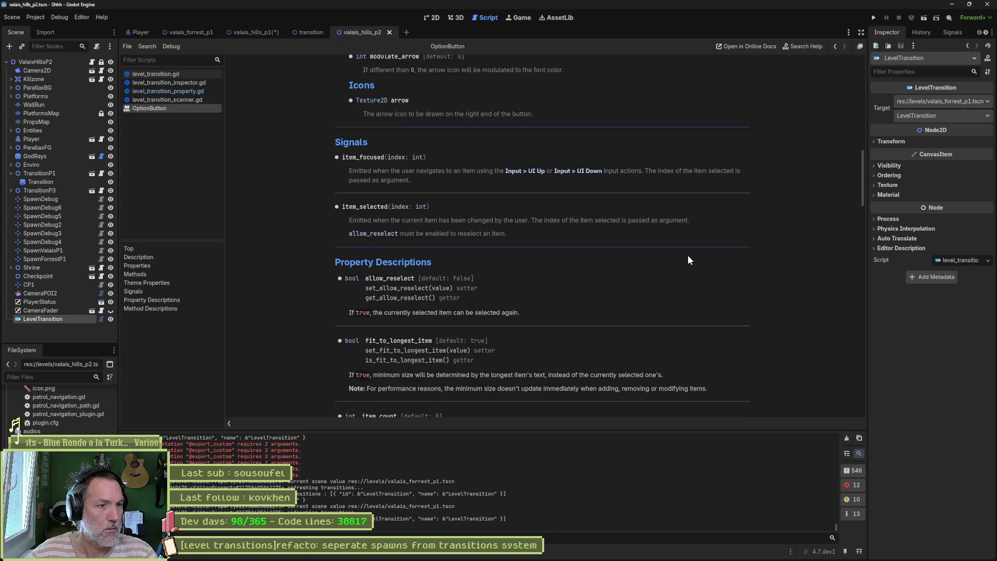
scroll(687, 256, down, 10)
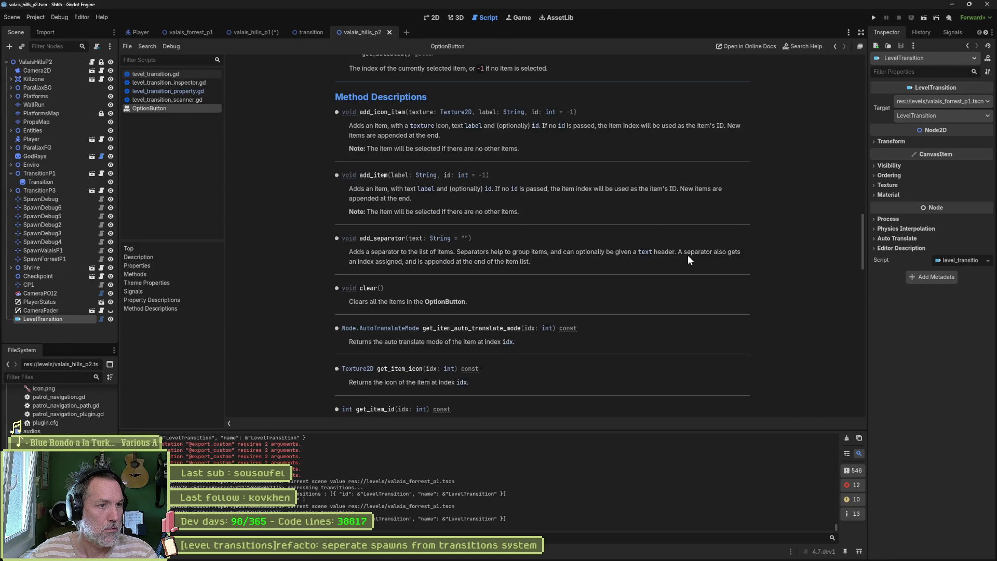
scroll(687, 256, down, 12)
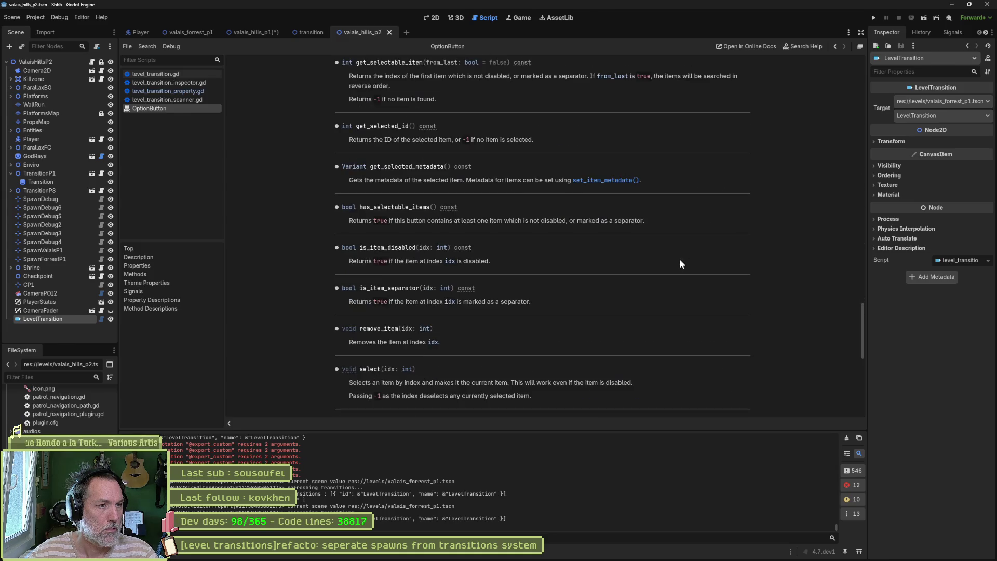
scroll(675, 256, down, 8)
key(ctrl+w)
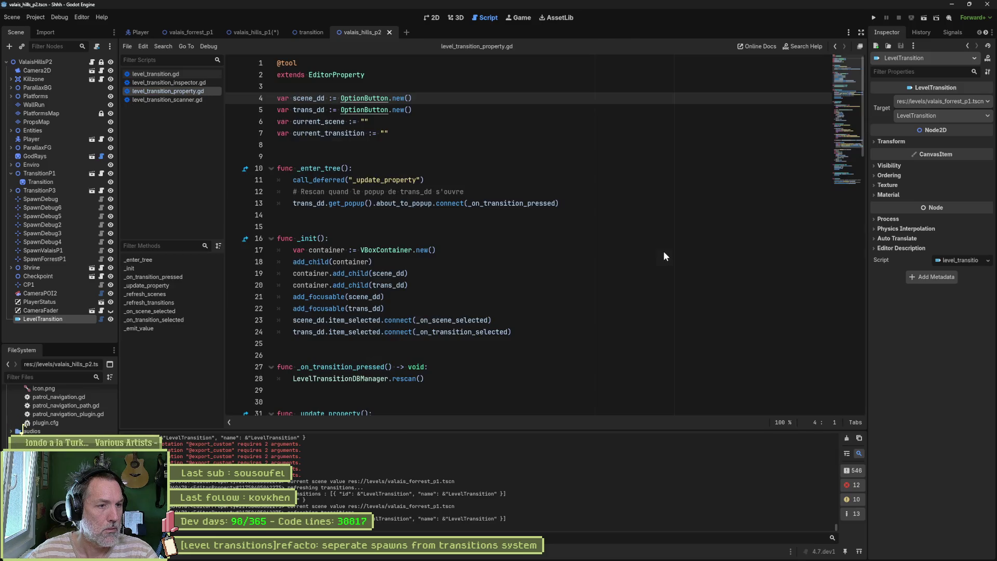
Select scene_dd on line 19 and show the Node.add_child documentation for container.add_child(scene_dd)
double_click(382, 272)
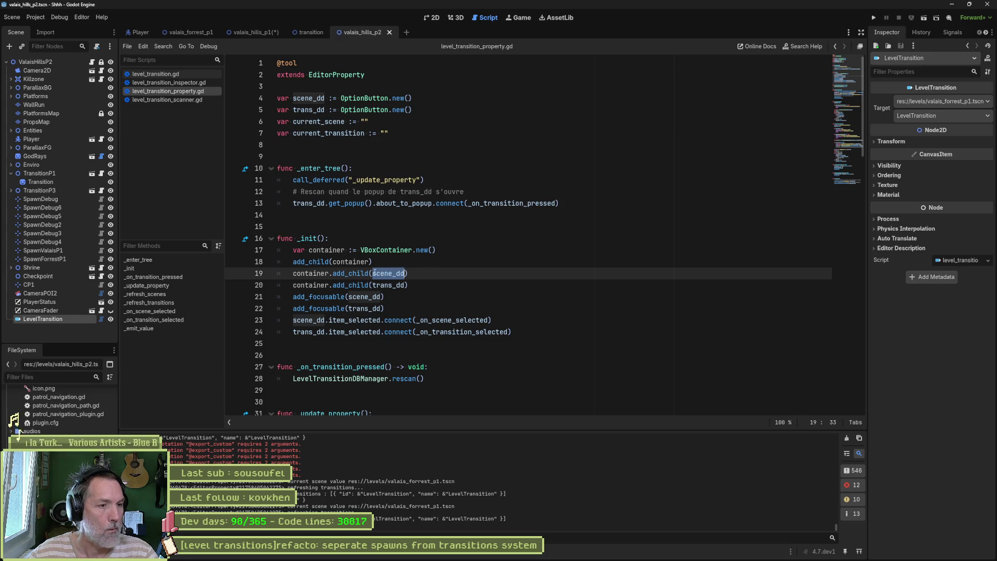
mouse_move(366, 274)
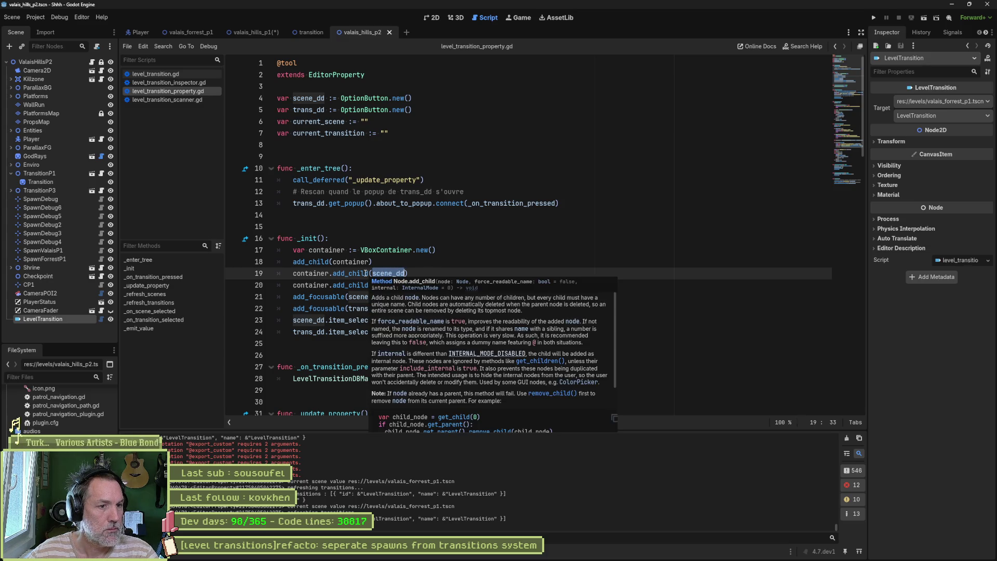
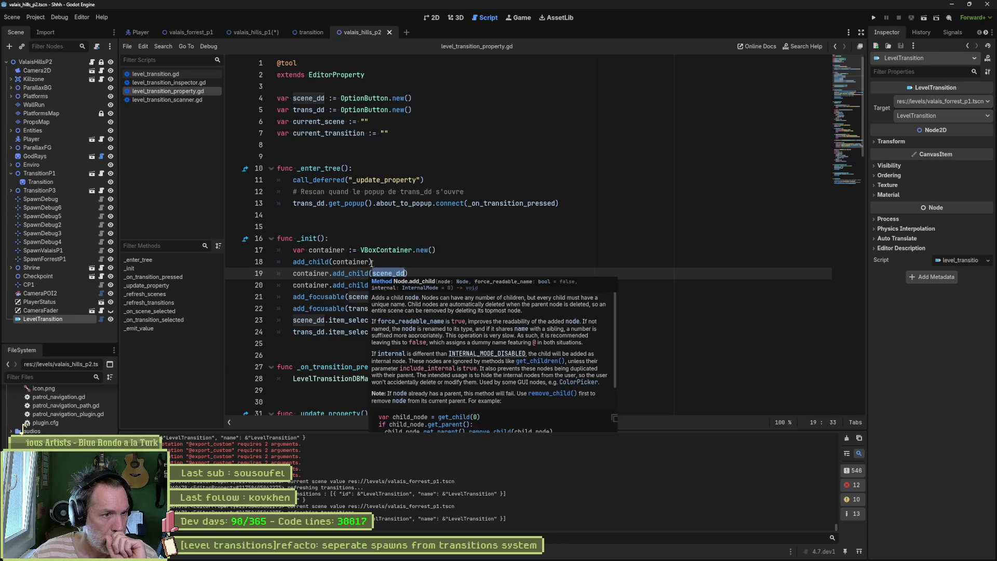
Dismiss the method documentation popup and scroll through the scene-and-transition refresh code in _update_property
click(372, 263)
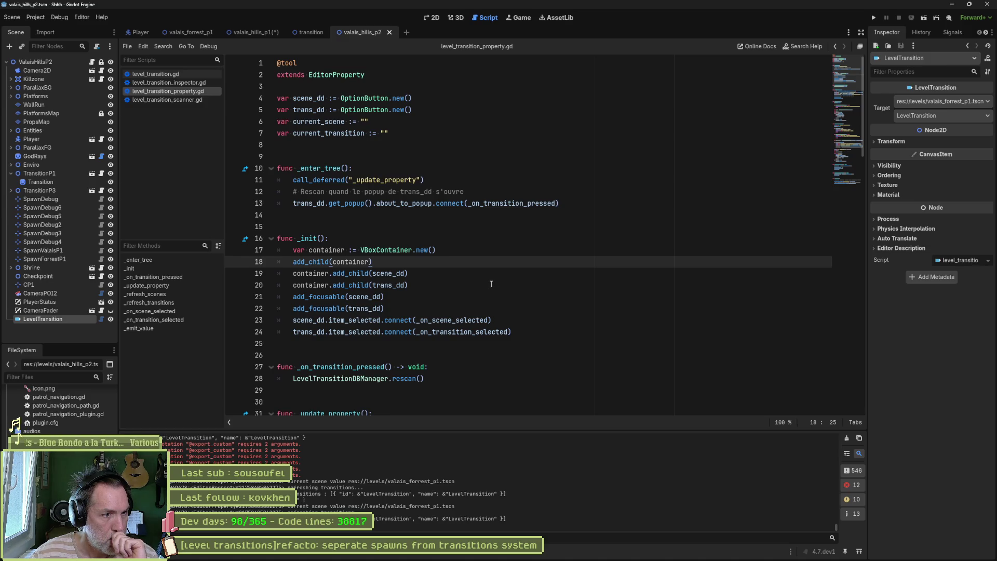
scroll(491, 284, down, 5)
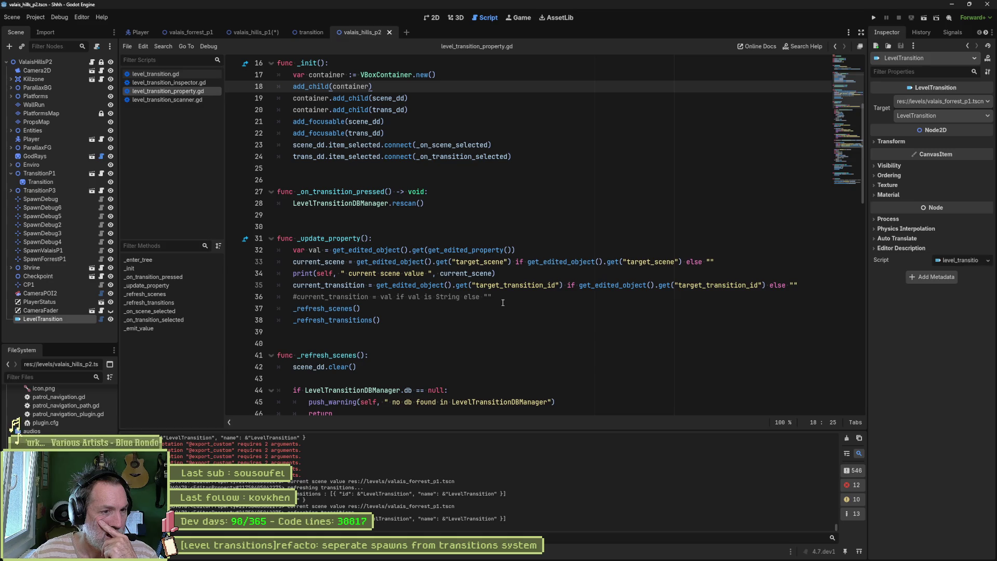
scroll(503, 302, down, 1)
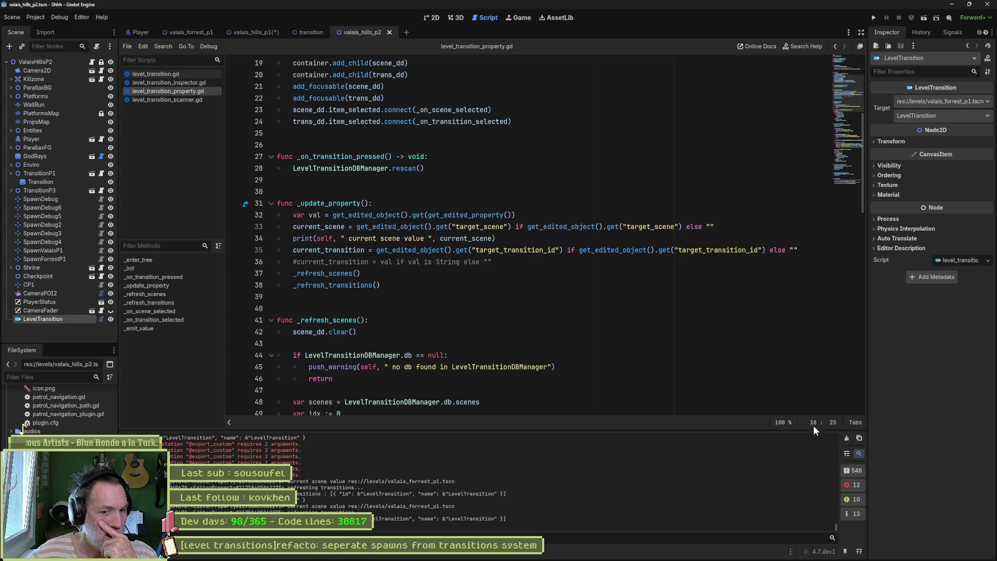
Clear the log in the Output panel
click(850, 440)
click(588, 285)
scroll(588, 303, down, 5)
scroll(588, 303, down, 12)
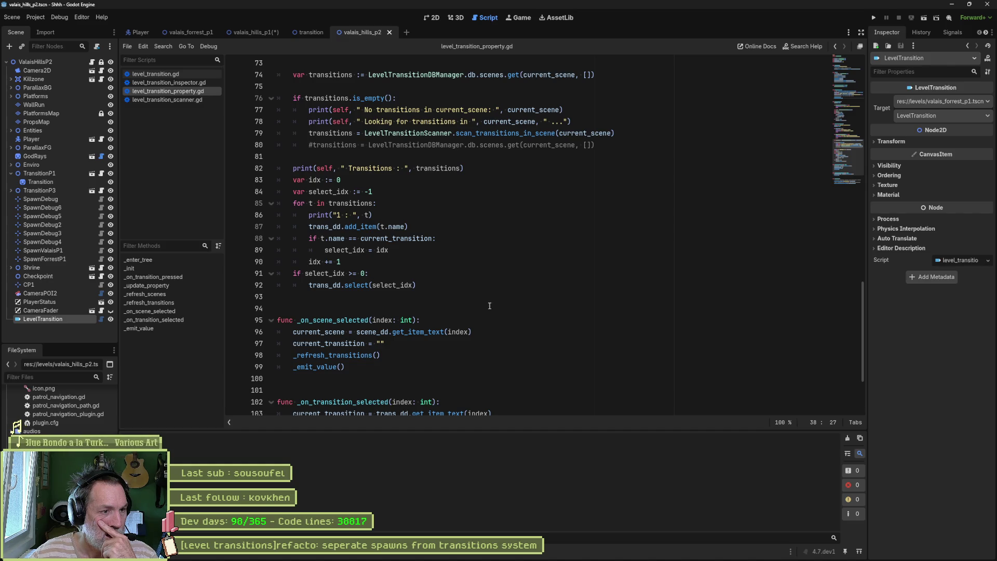
double_click(323, 322)
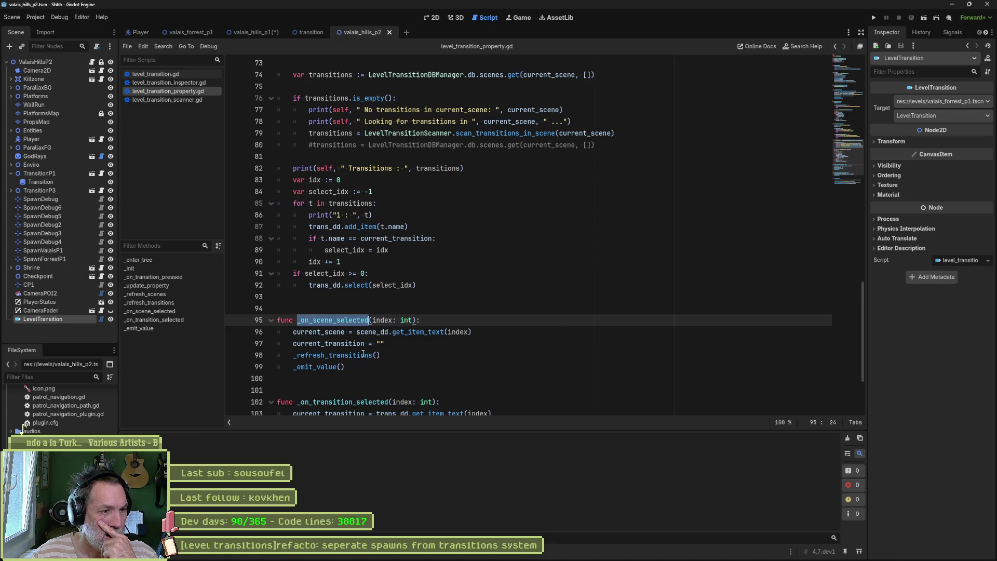
mouse_move(326, 367)
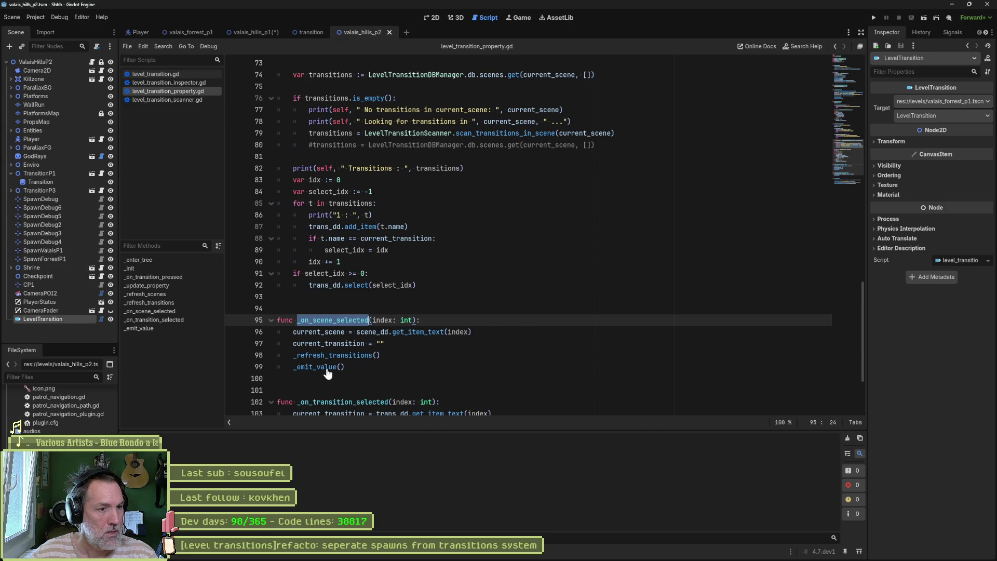
drag(344, 369, 384, 355)
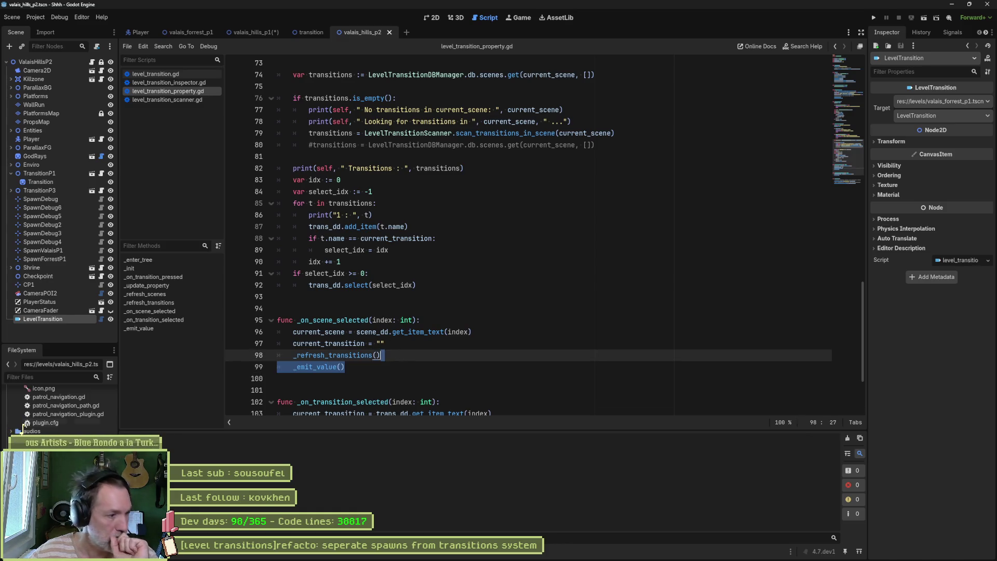
click(160, 318)
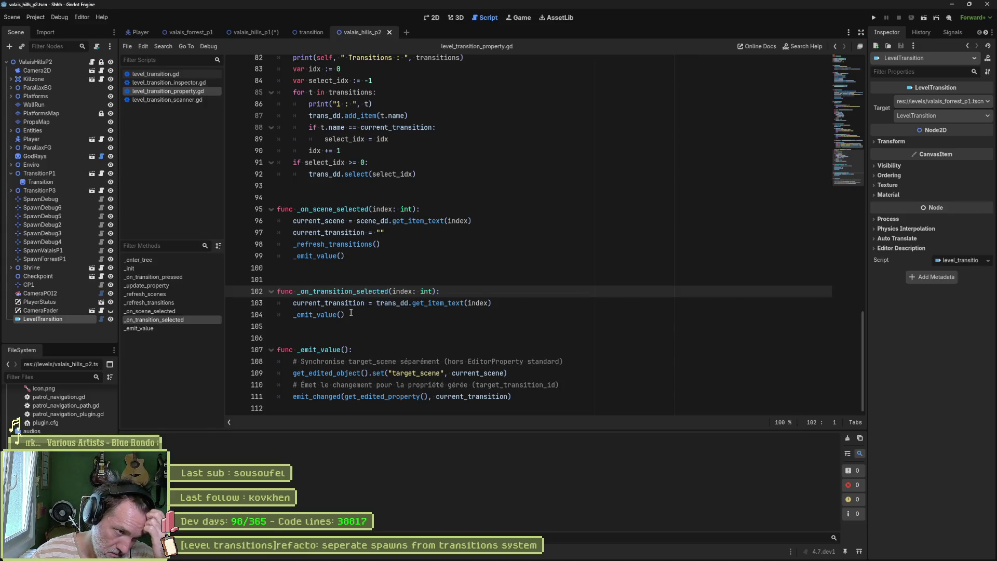
Follow the _emit_value call to its definition and select its emit_changed call on line 111
click(323, 315)
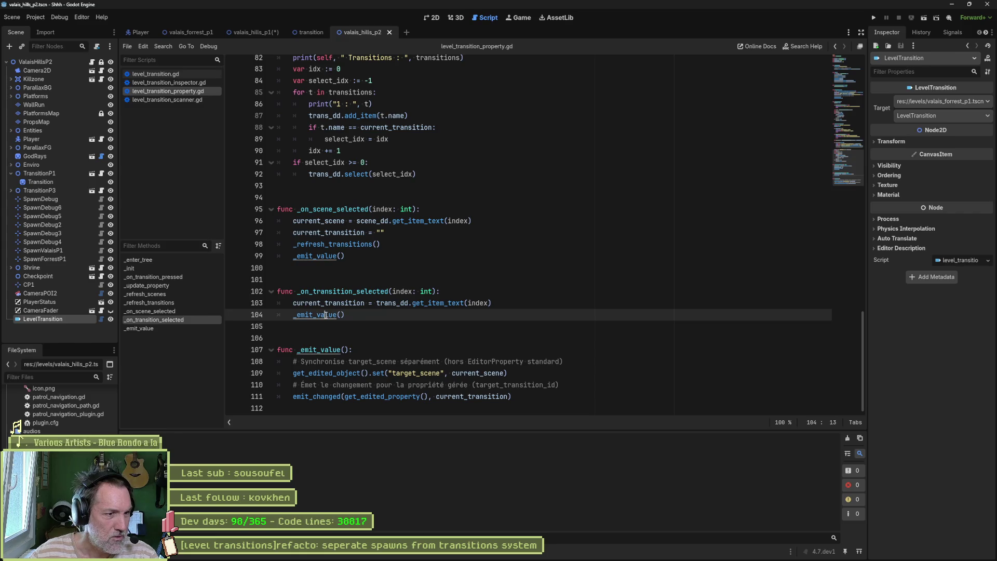
click(275, 350)
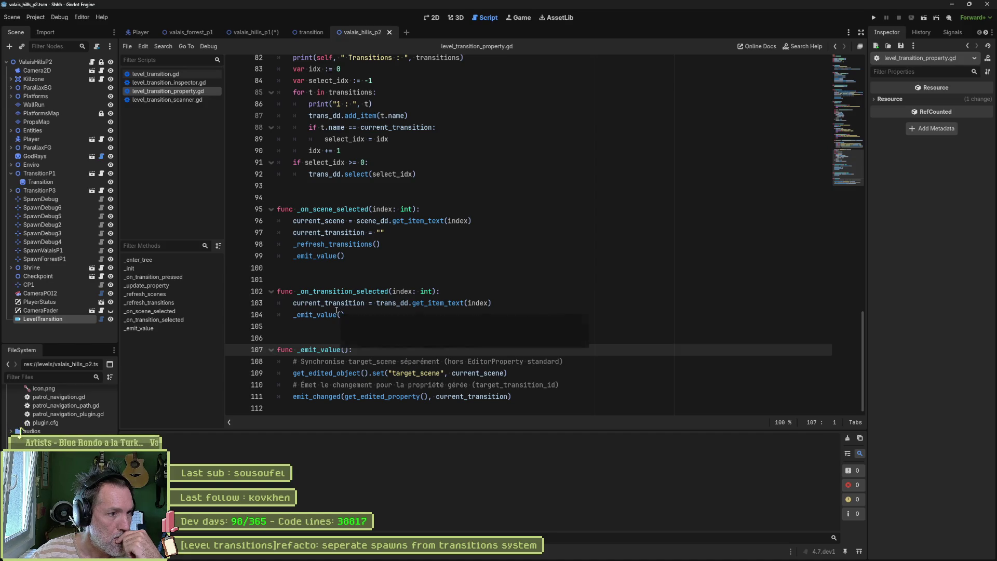
mouse_move(350, 243)
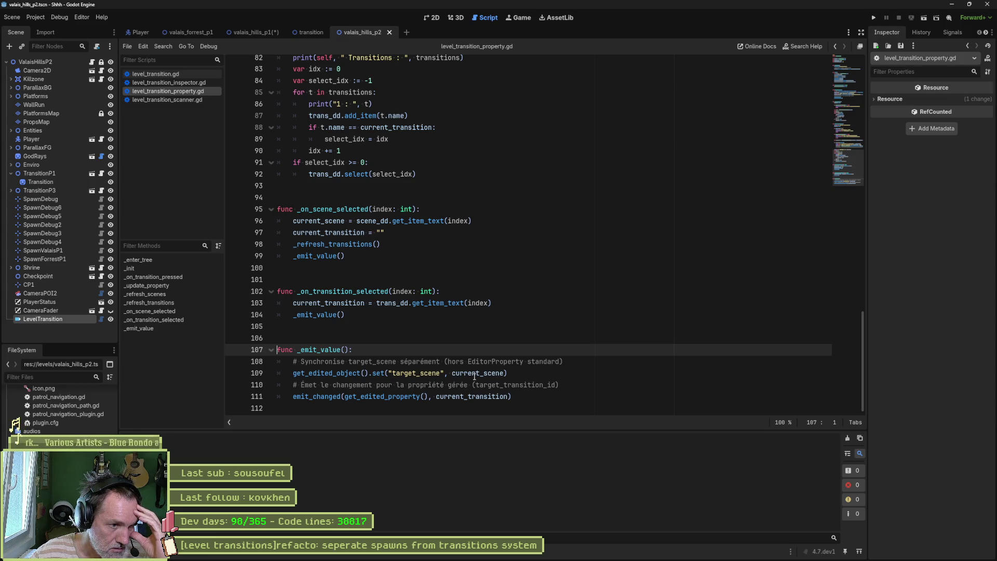
mouse_move(474, 375)
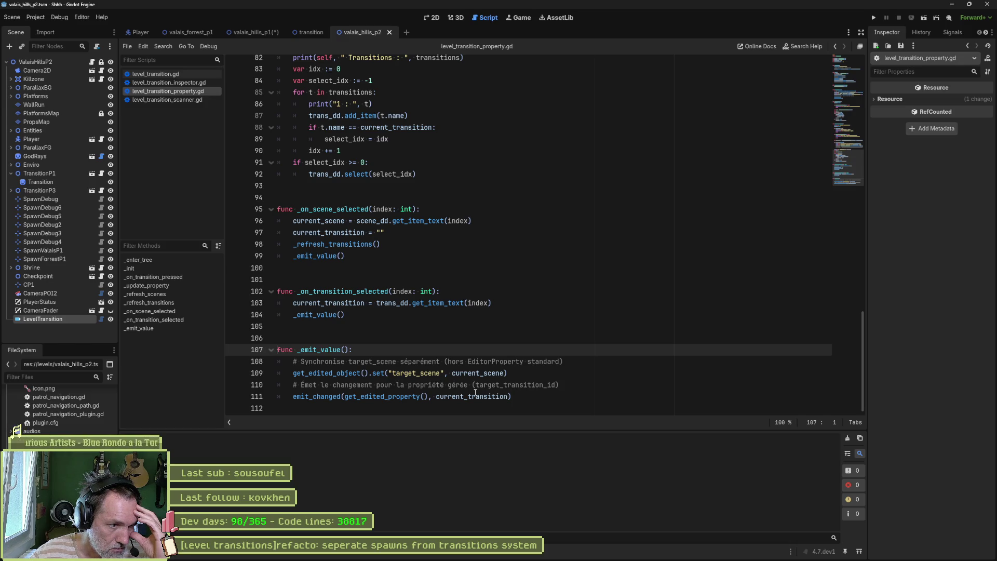
drag(293, 396, 341, 397)
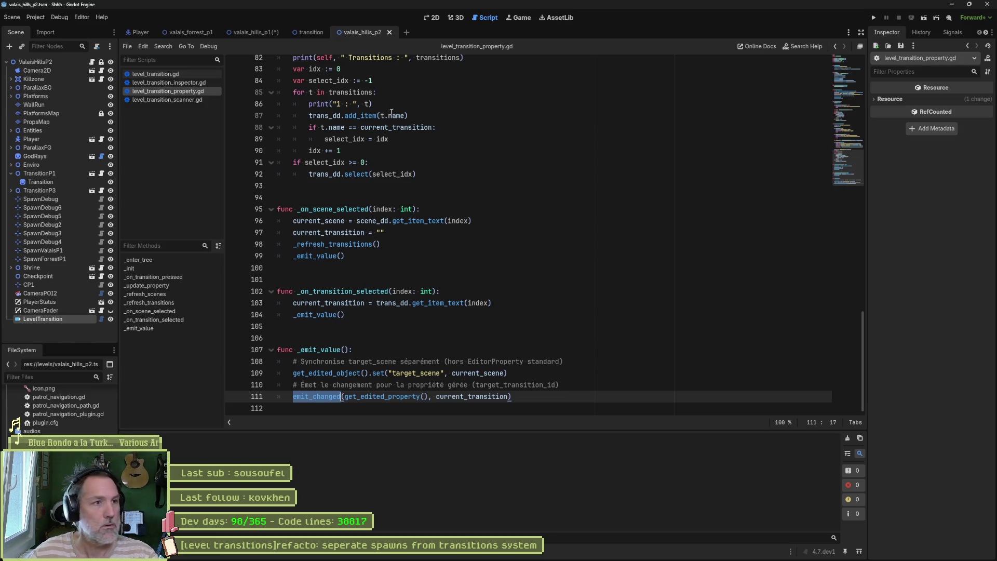
click(184, 73)
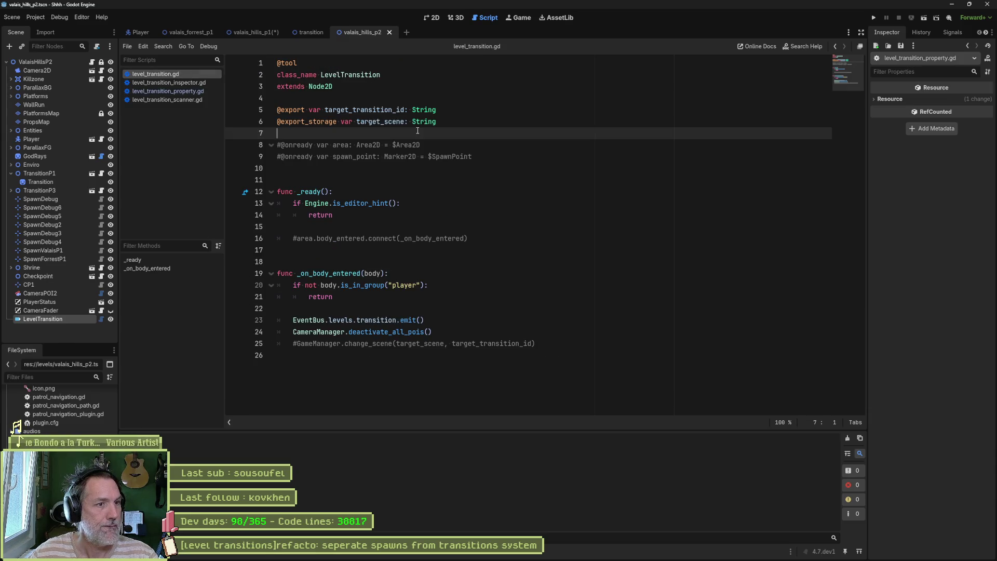
double_click(400, 111)
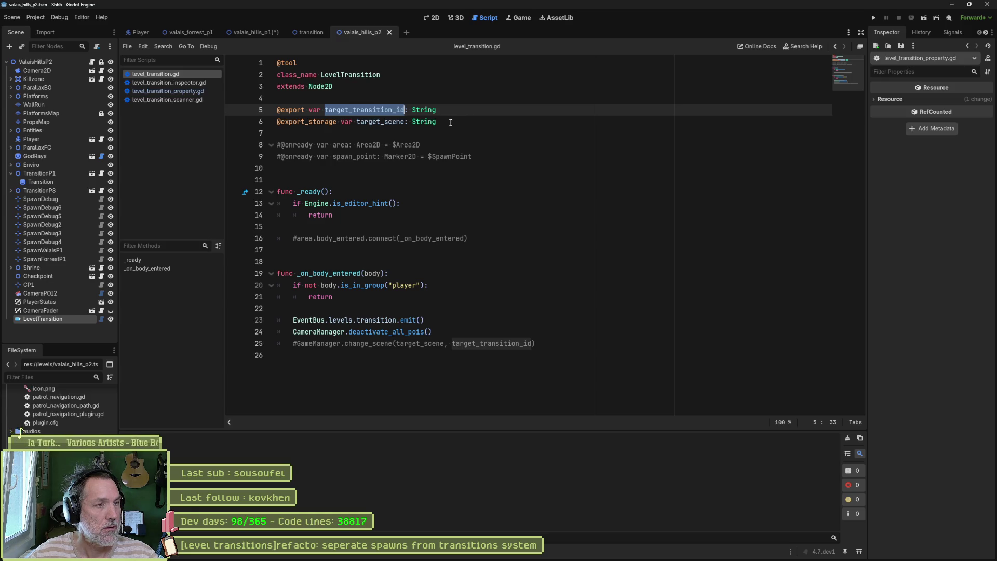
key(Up)
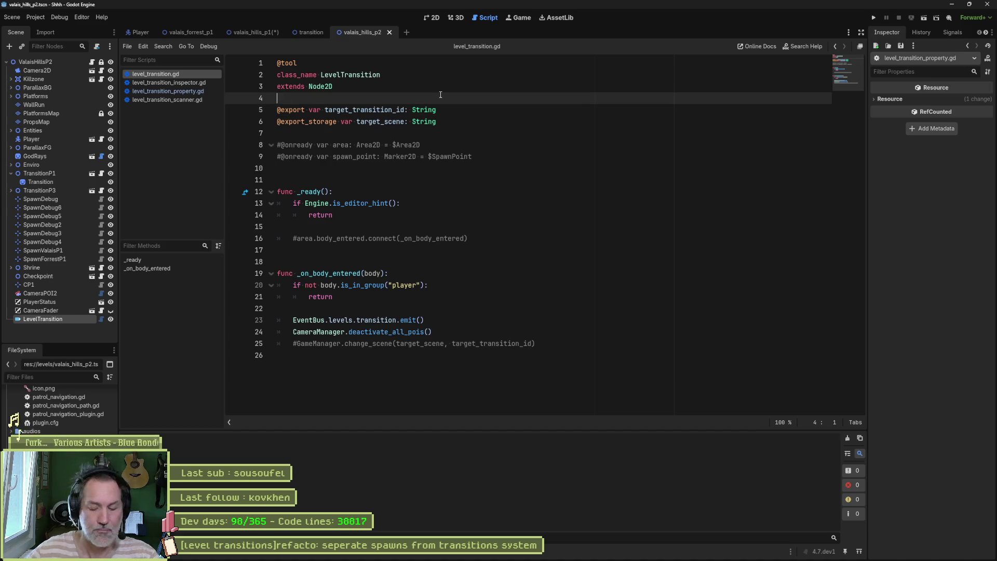
key(Return)
text(@export var tr)
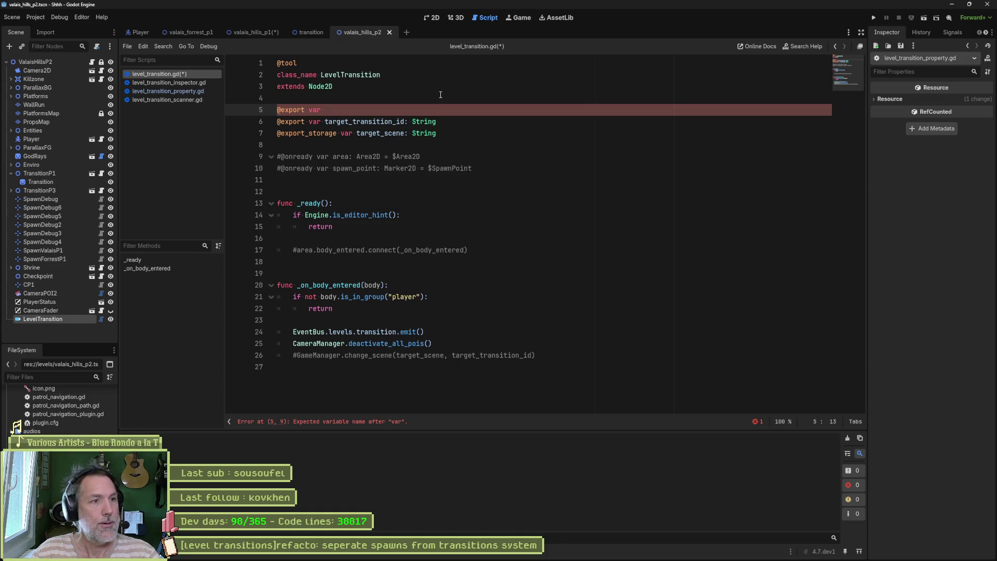
text(ansition: D)
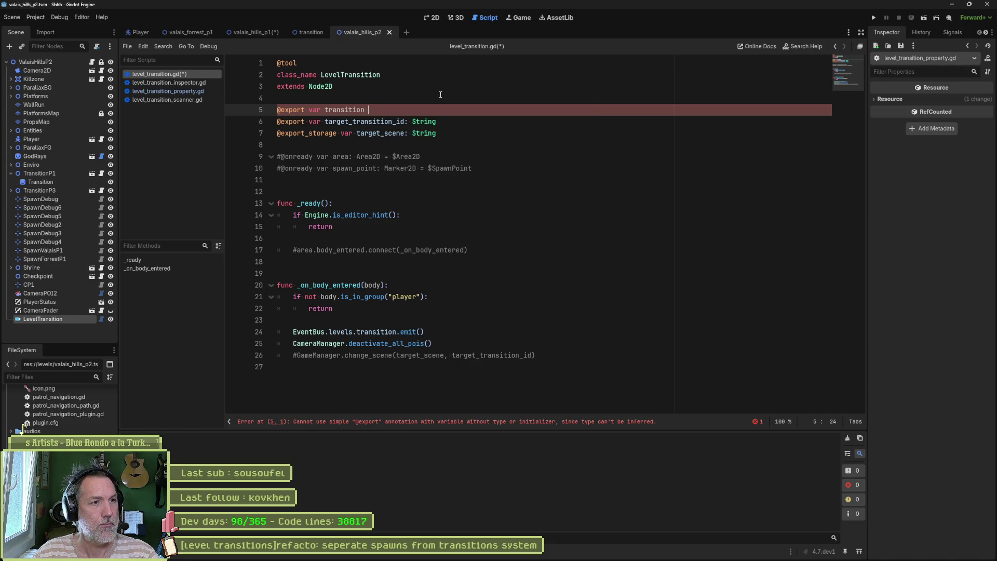
text(iction)
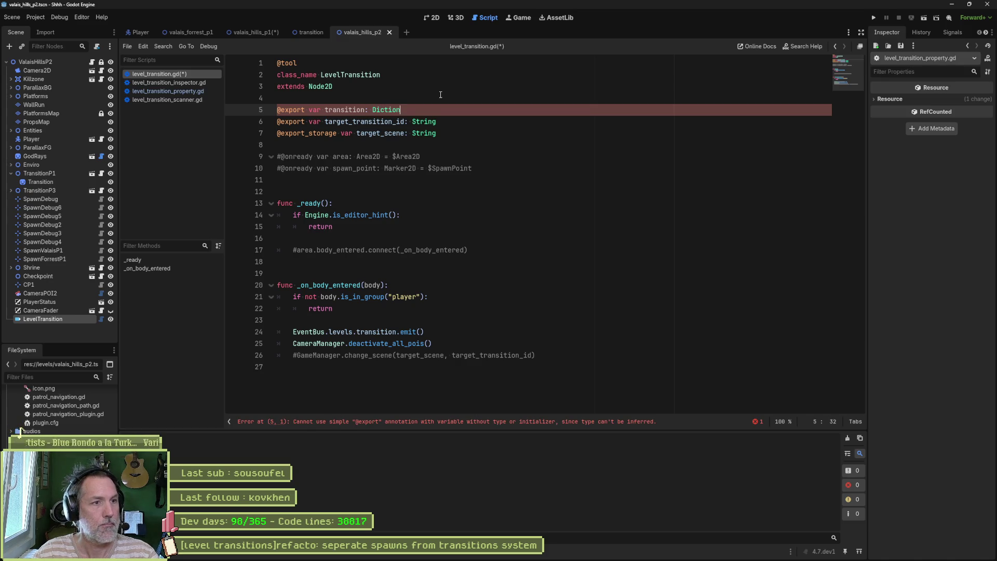
key(Return)
text(= )
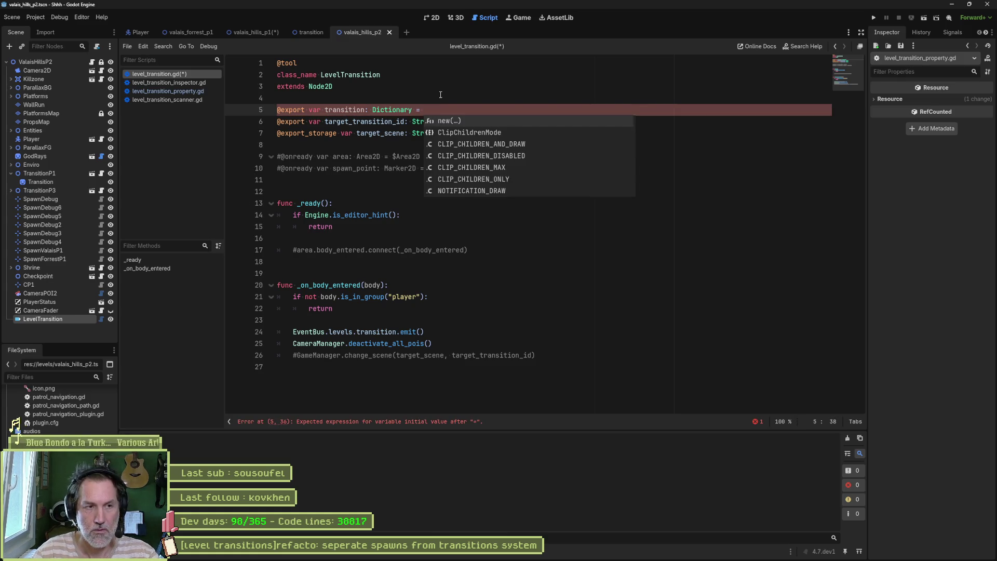
text({})
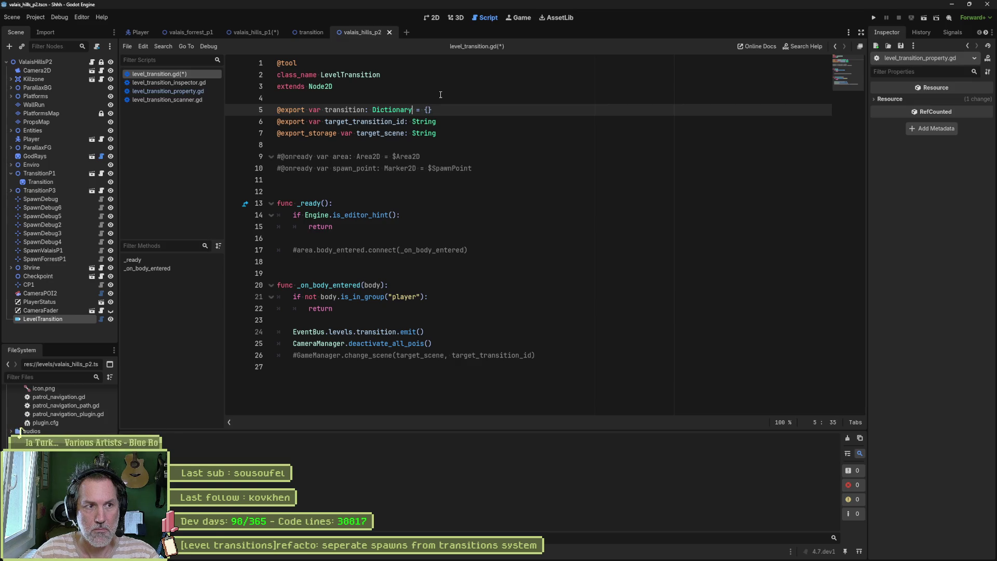
text([)
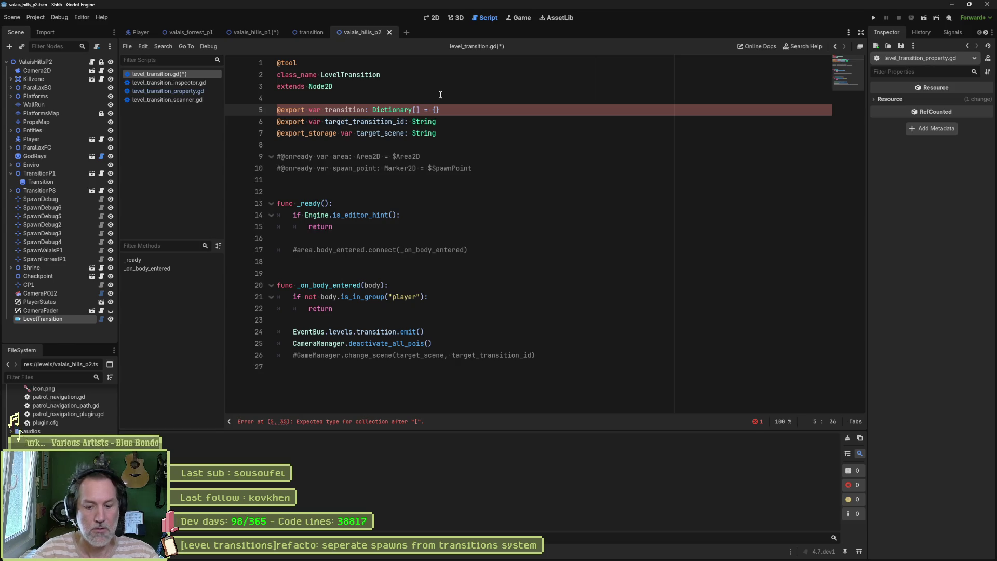
text(String, String)
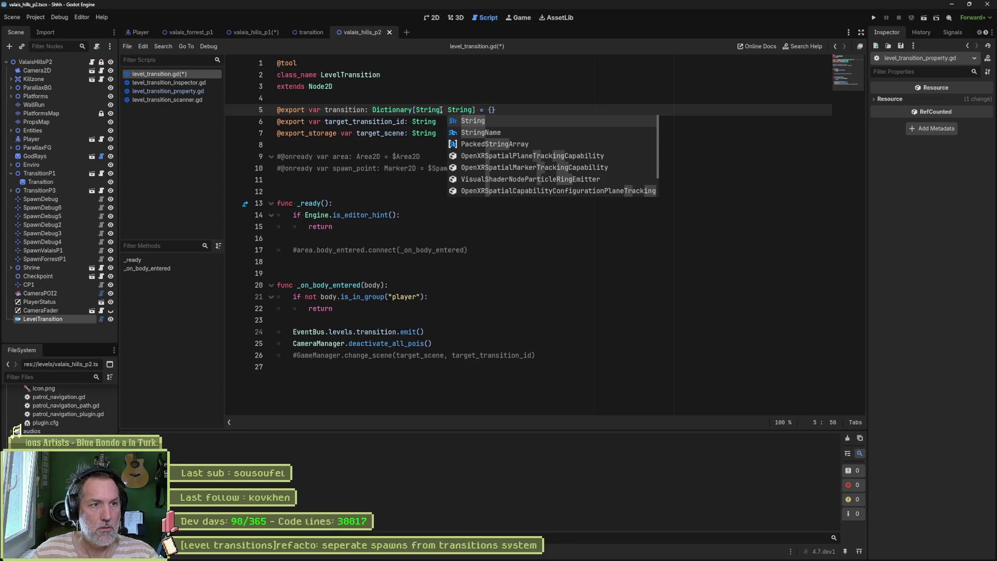
key(Escape)
key(Down)
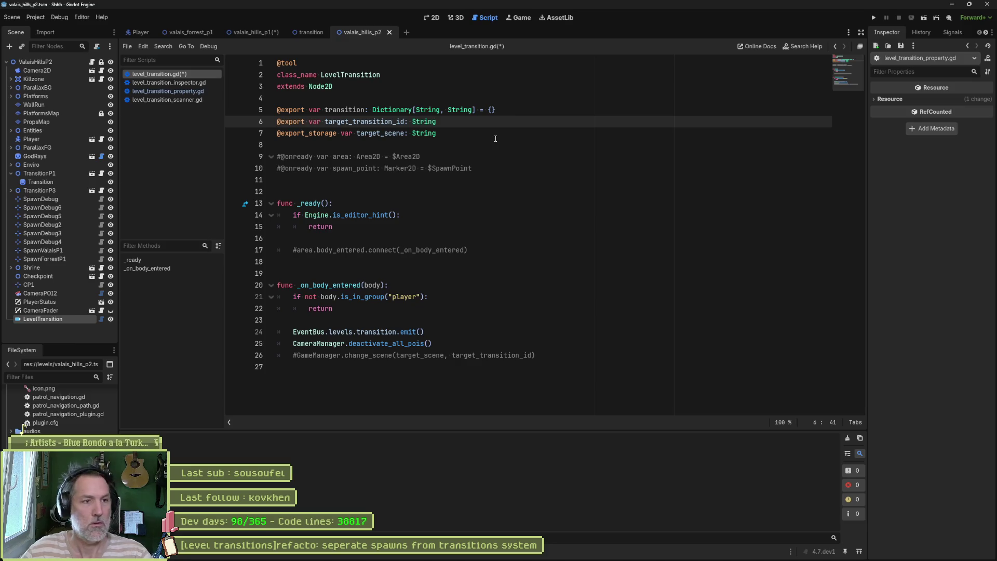
key(ctrl+s)
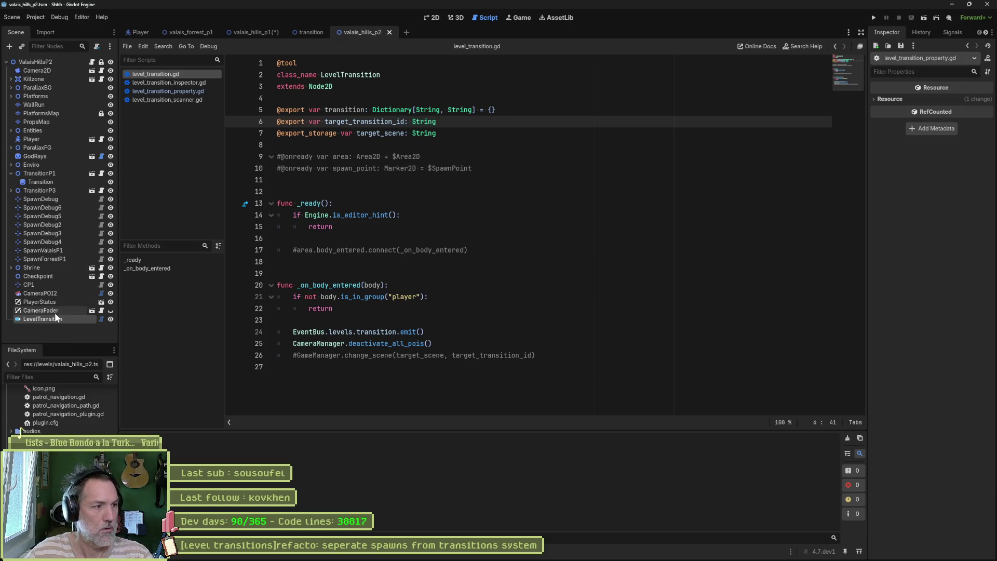
Inspect LevelTransition's new Transition dictionary, then delete that export line, save, and select all the code
click(53, 318)
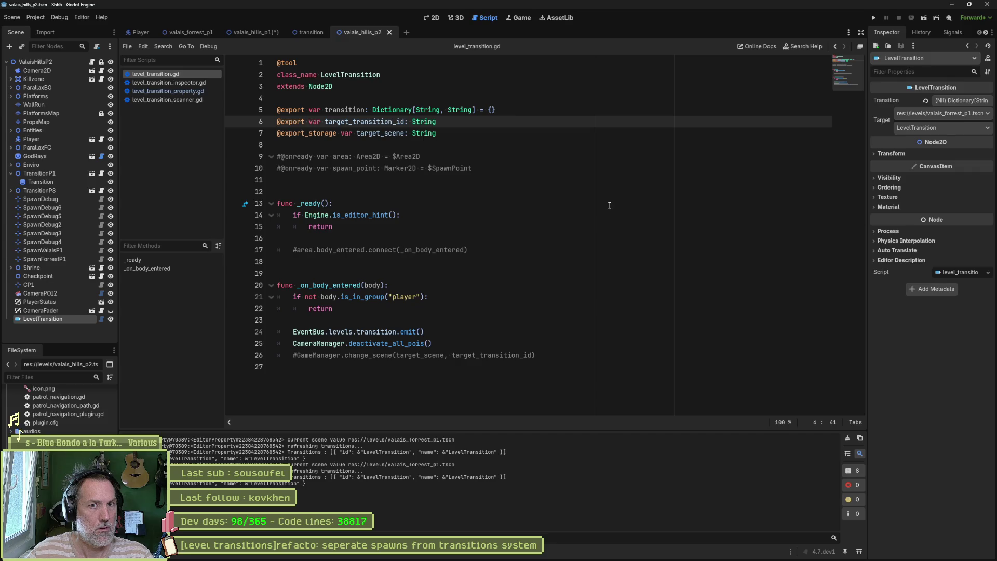
click(952, 100)
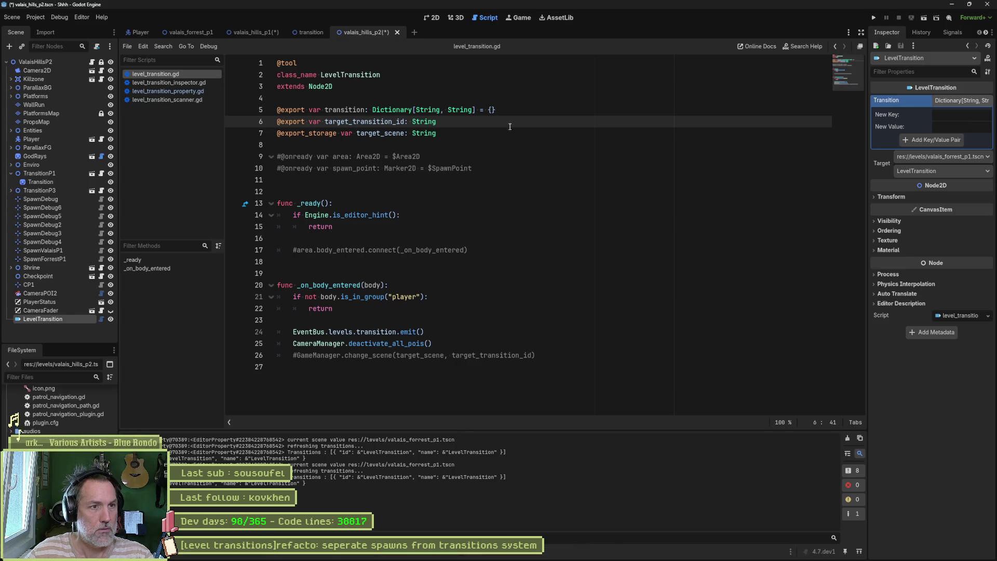
key(Up)
key(ctrl+shift+k)
key(ctrl+s)
key(ctrl+a)
key(ctrl+c)
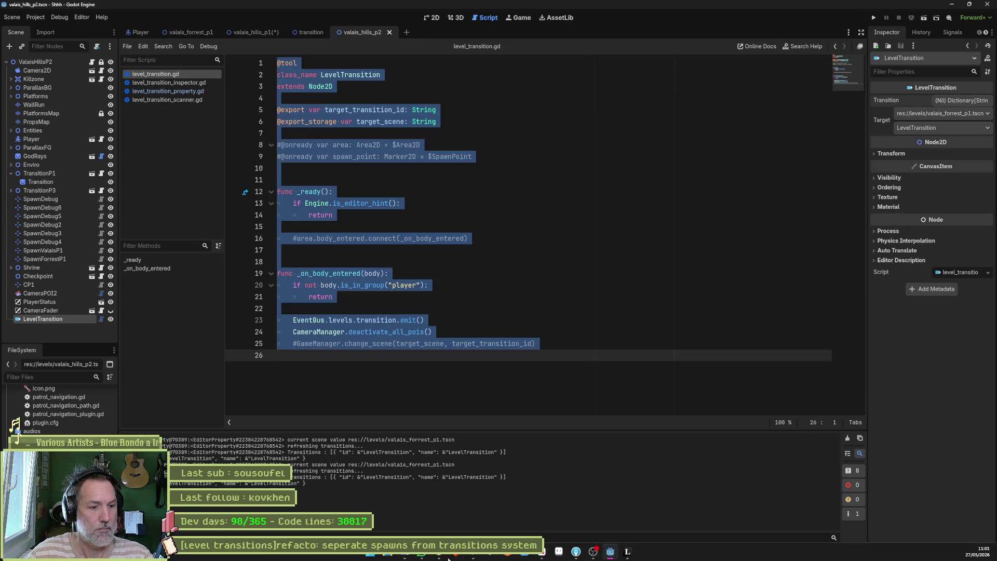
click(448, 556)
Switch from the Godot exported-properties docs to the pinned Claude chat
mouse_move(61, 74)
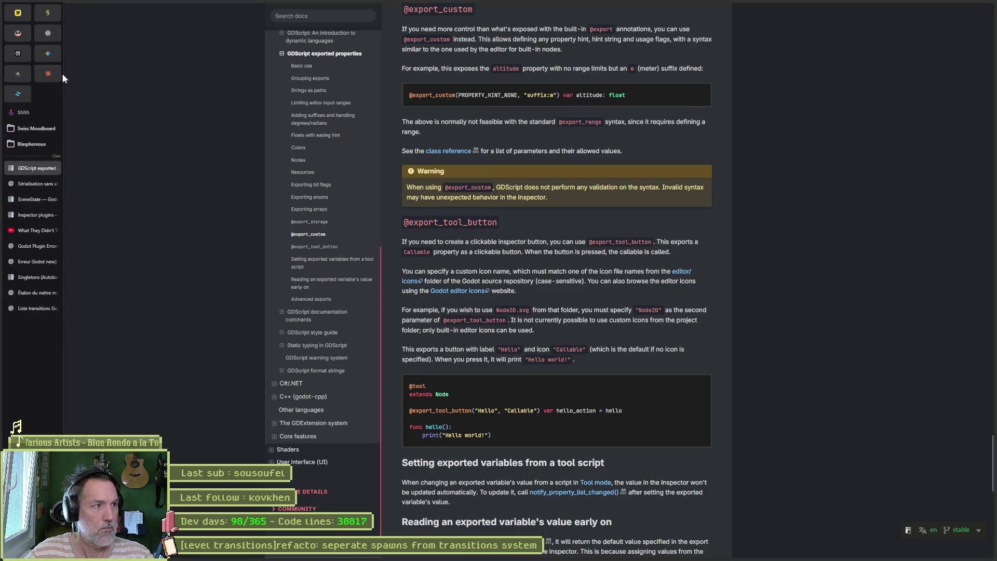
click(42, 73)
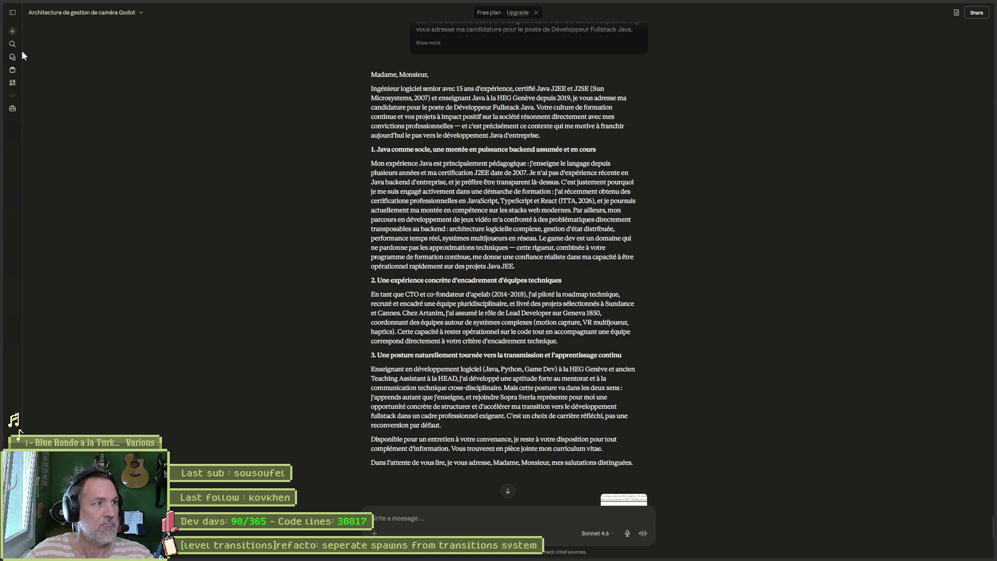
In a new Claude chat, ask whether a tuple beats two Strings, with the LevelTransition script pasted below
click(13, 32)
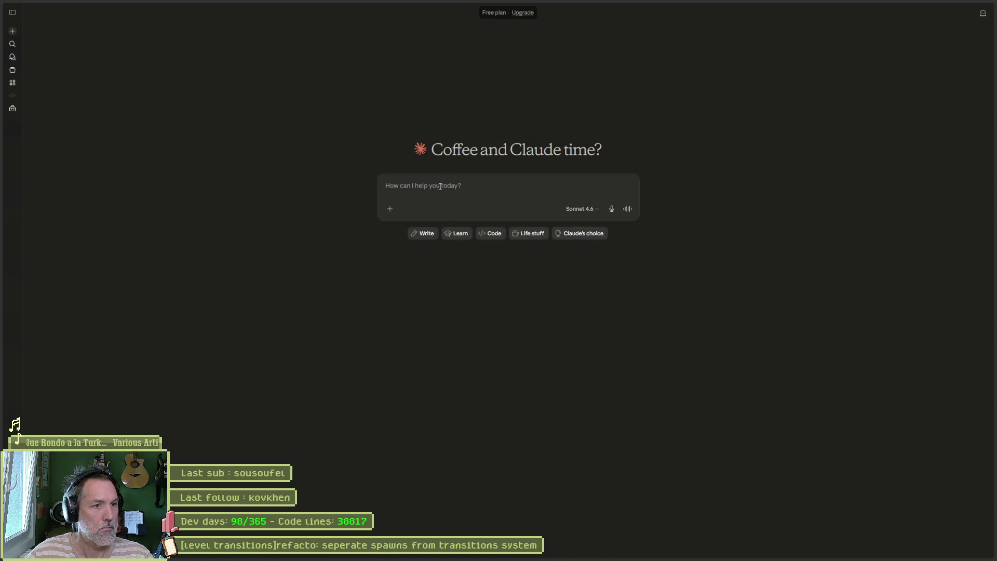
text(dans godot, je fais u)
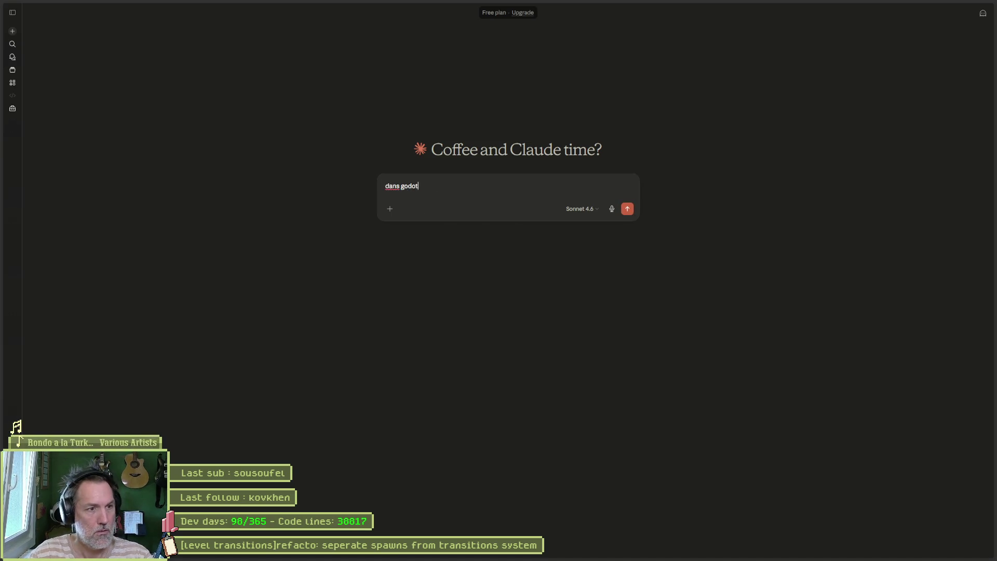
text(n plugin pour c)
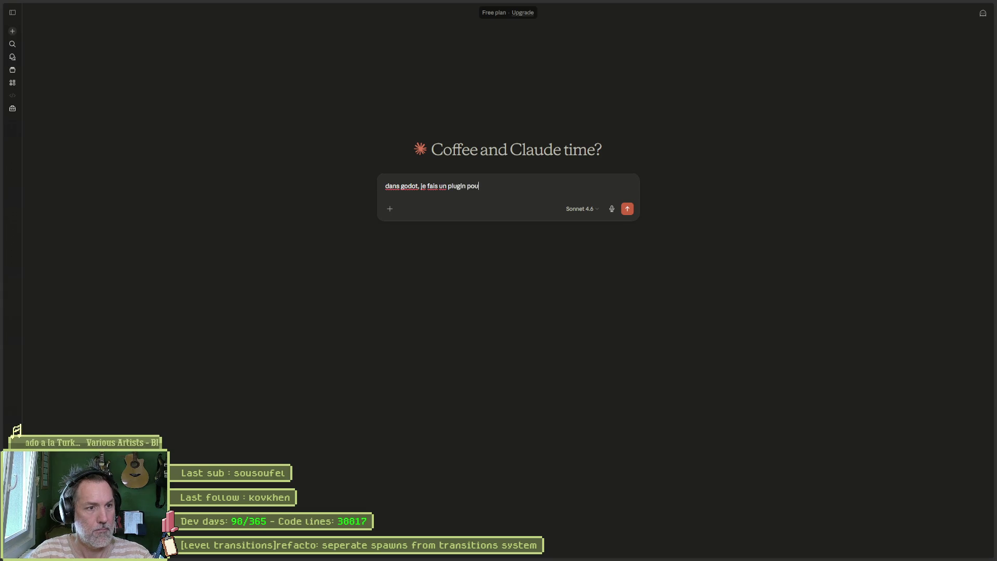
text(hoisir une scene et u)
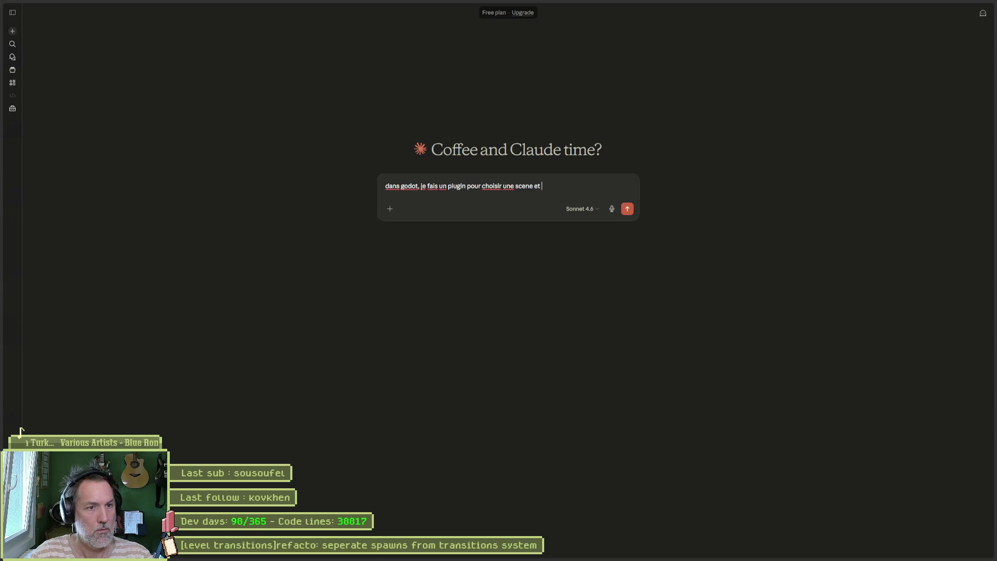
text(n noeud transition d)
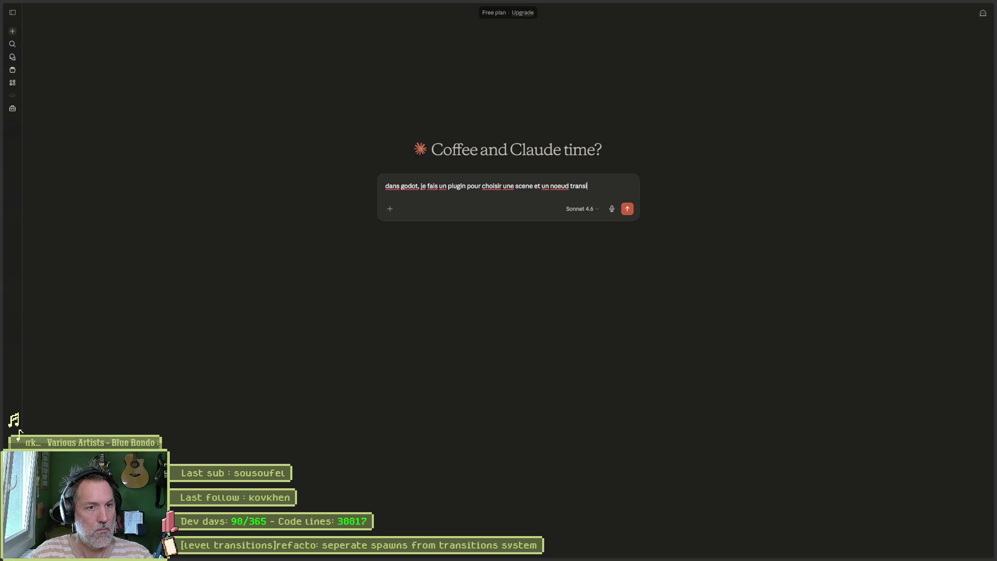
text(e la scene)
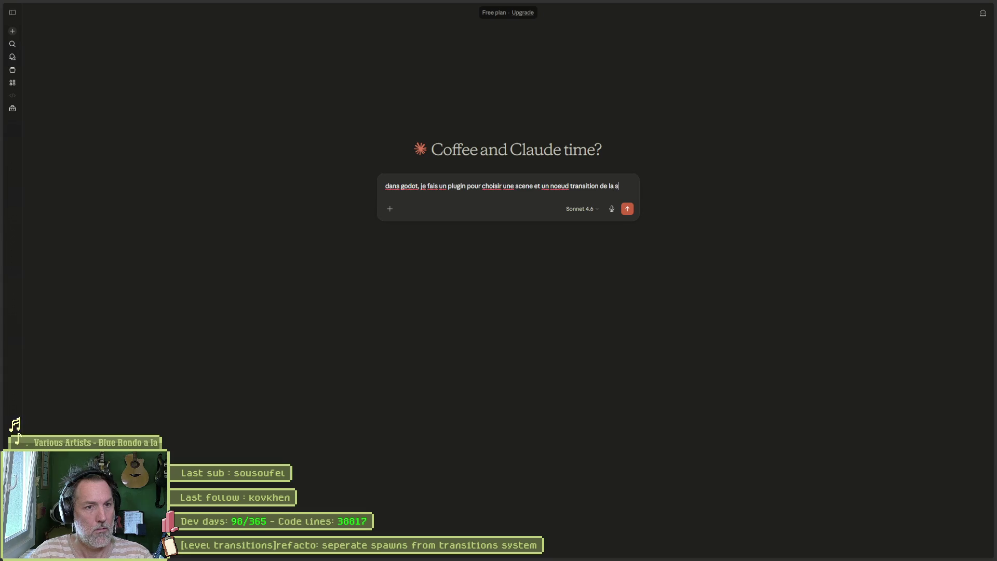
text(.)
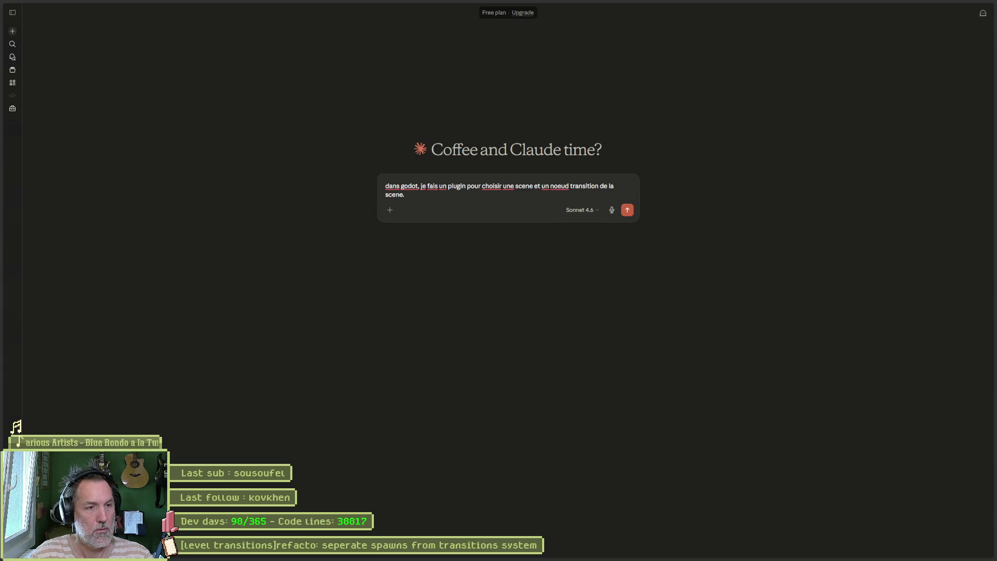
key(shift+Return)
text(est/c)
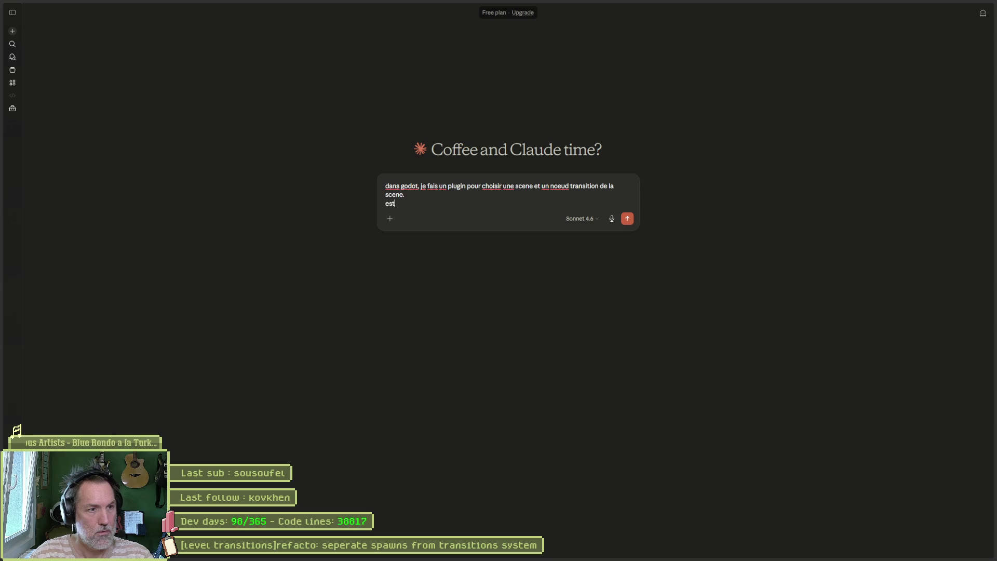
text(e que)
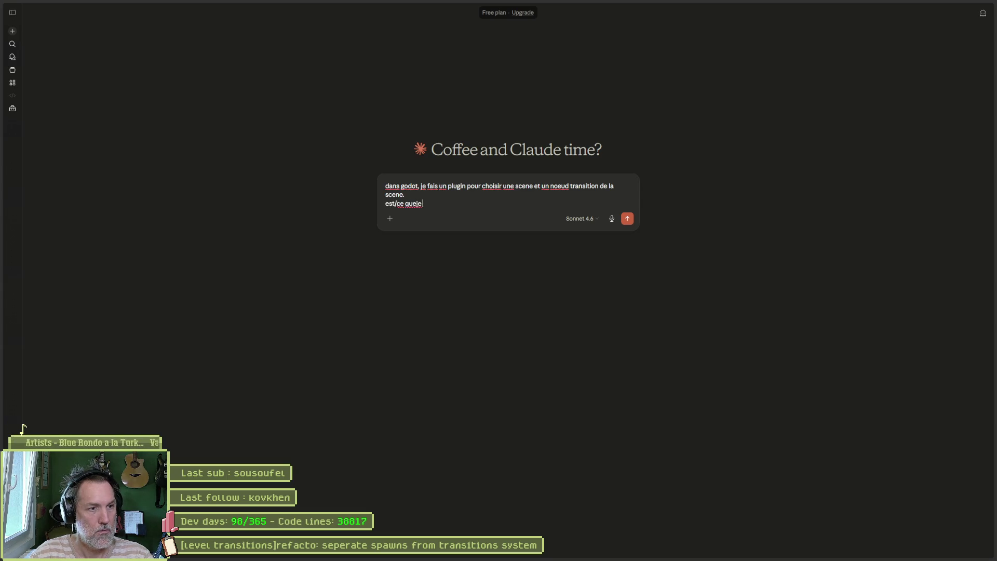
text( je ne ferais pas m)
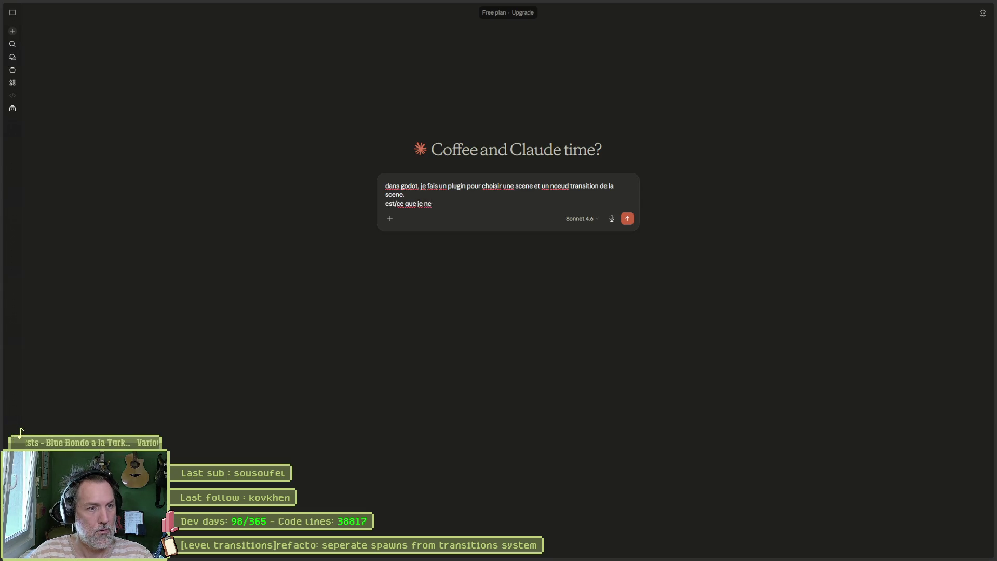
text(ieux d'utiliser un )
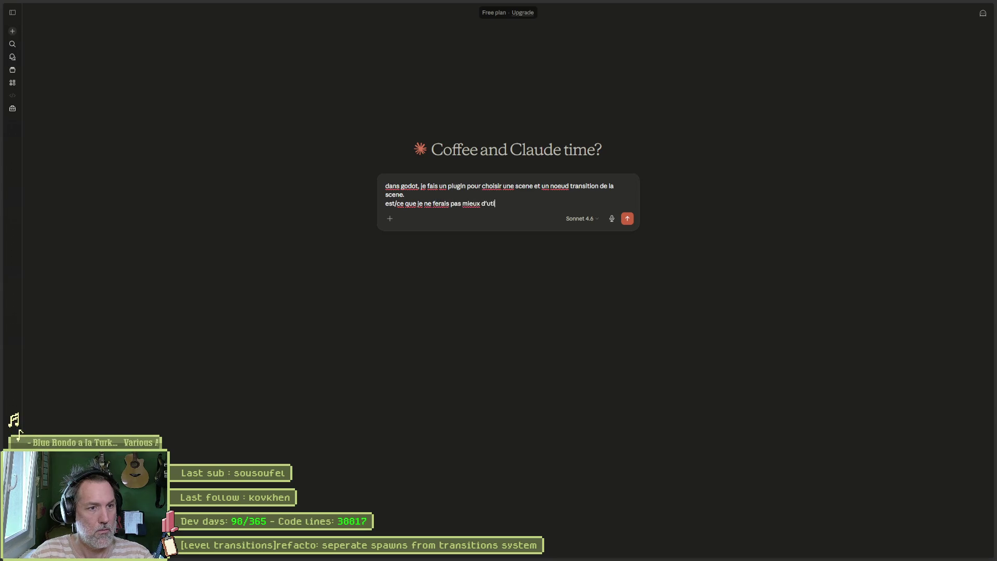
text(tuple)
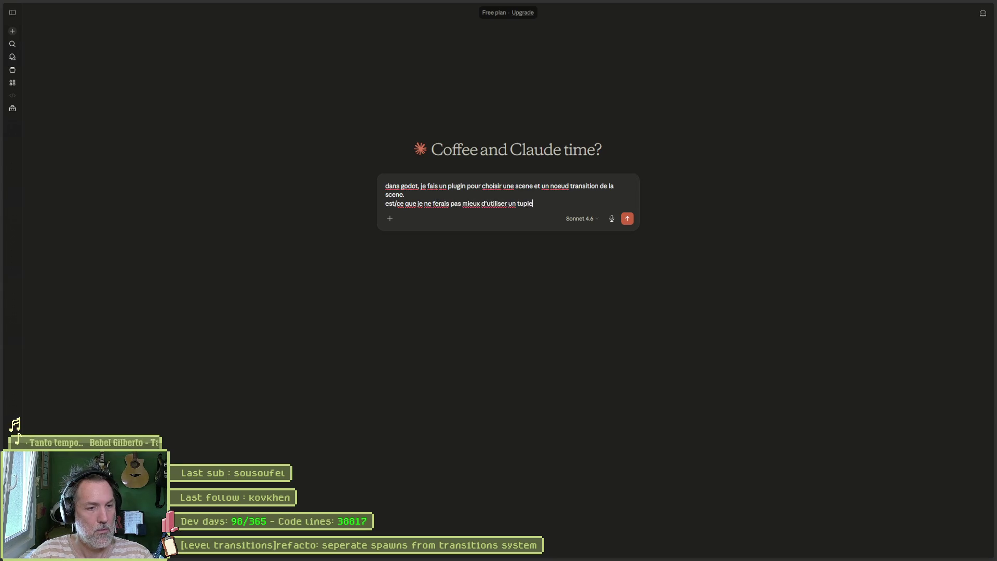
text( au lieu de deux String ?)
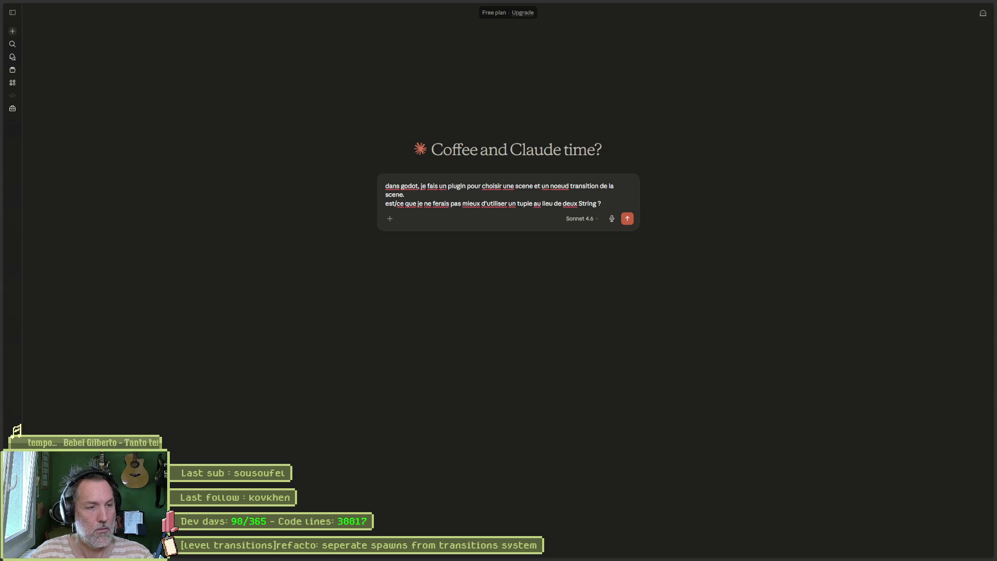
key(ctrl+v)
key(Return)
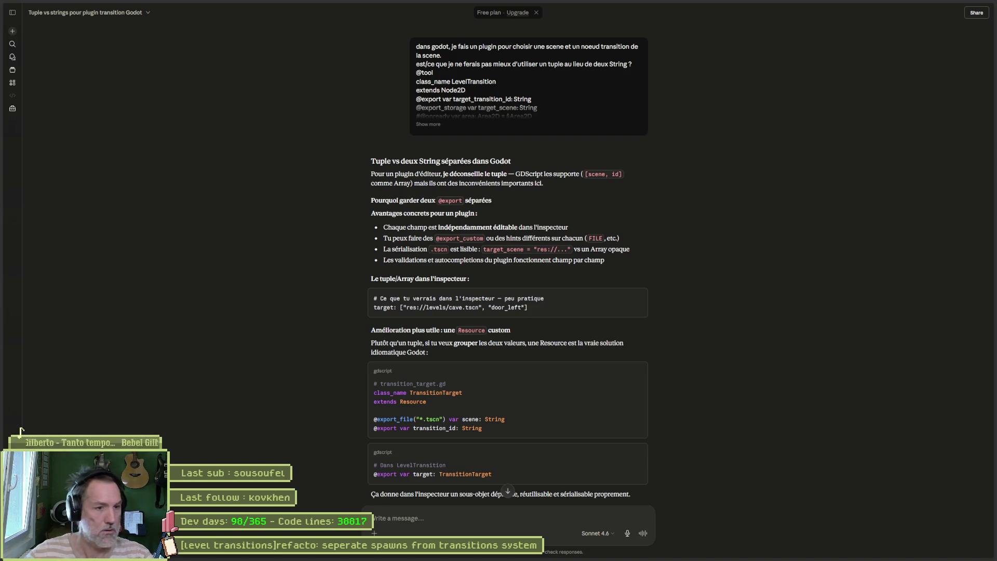
Read Claude's reply recommending separate exports or a TransitionTarget Resource, then minimize the browser
scroll(773, 293, down, 1)
scroll(773, 294, down, 3)
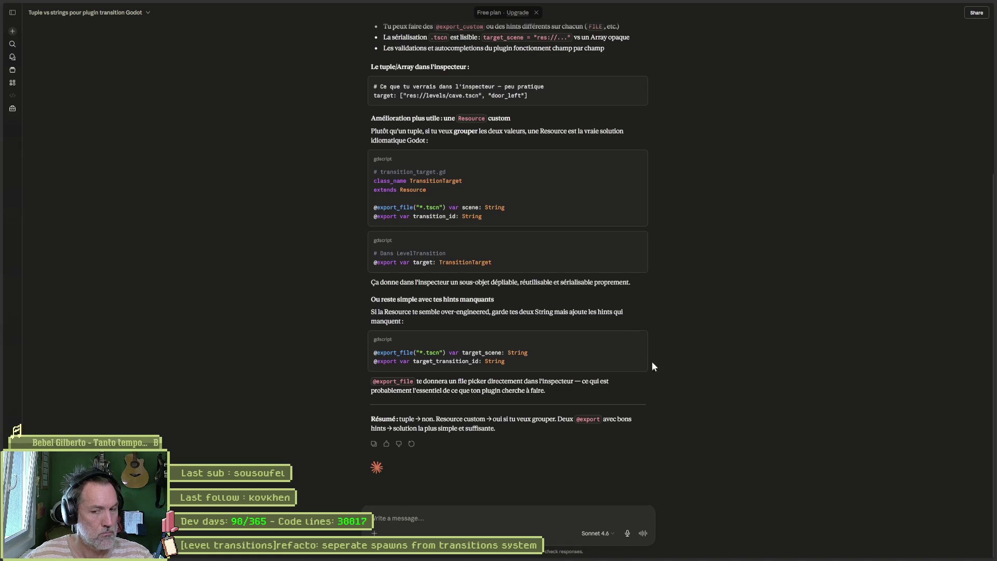
click(951, 7)
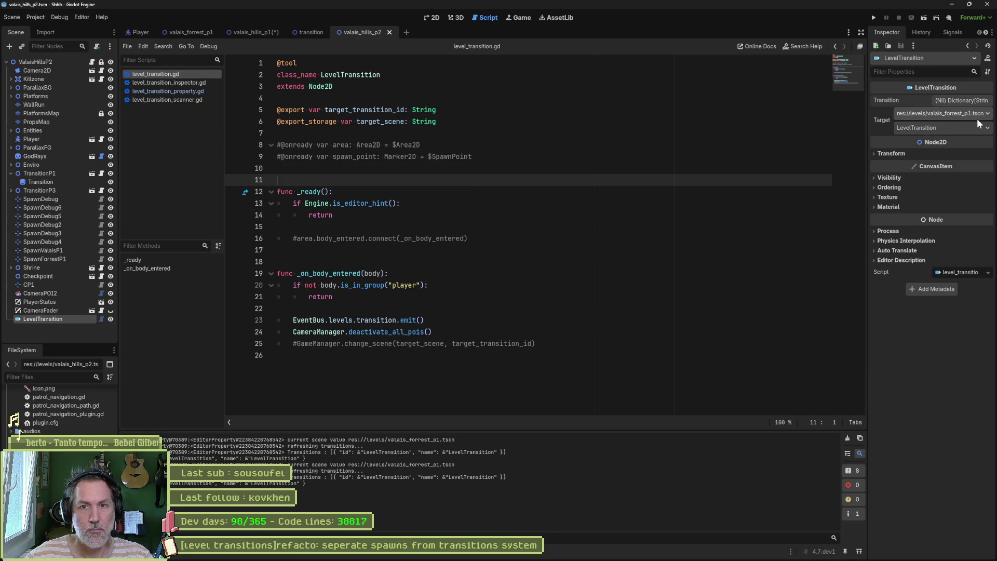
Close the valais_hills_p2 scene tab and reopen it
middle_click(357, 33)
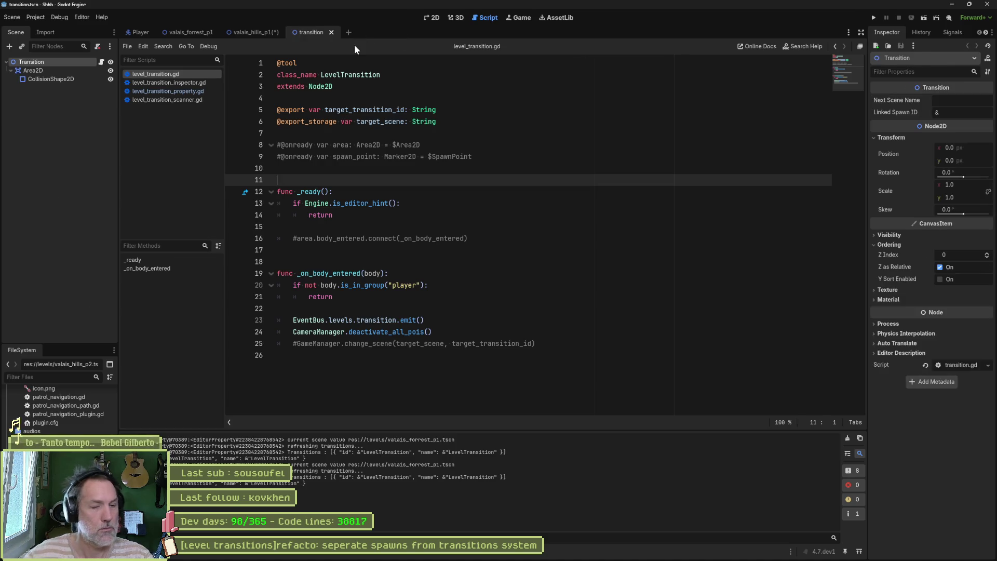
key(ctrl+shift+o)
key(Escape)
key(ctrl+shift+t)
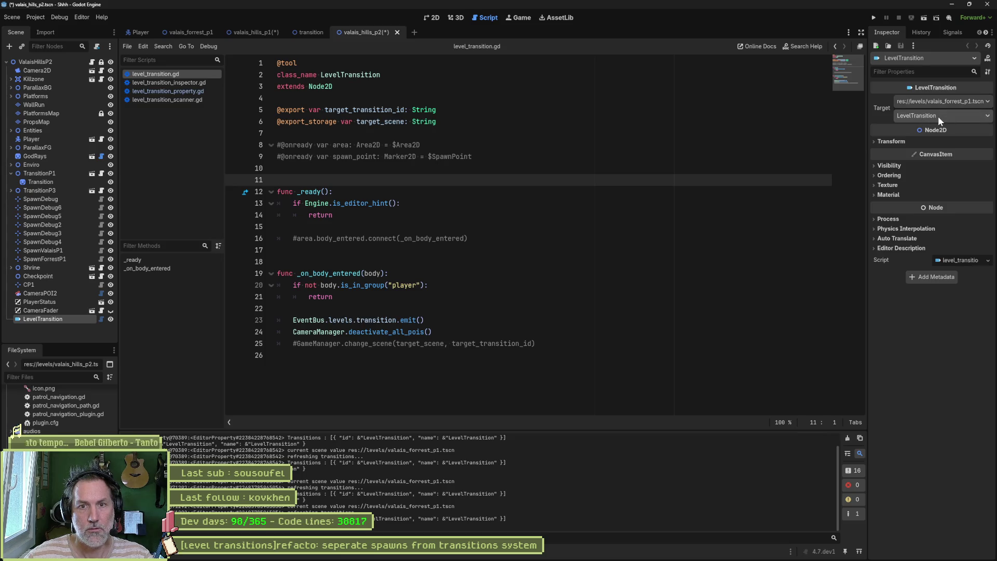
Rename the LevelTransition node to Final, save the scene, and pick a different target scene
click(53, 319)
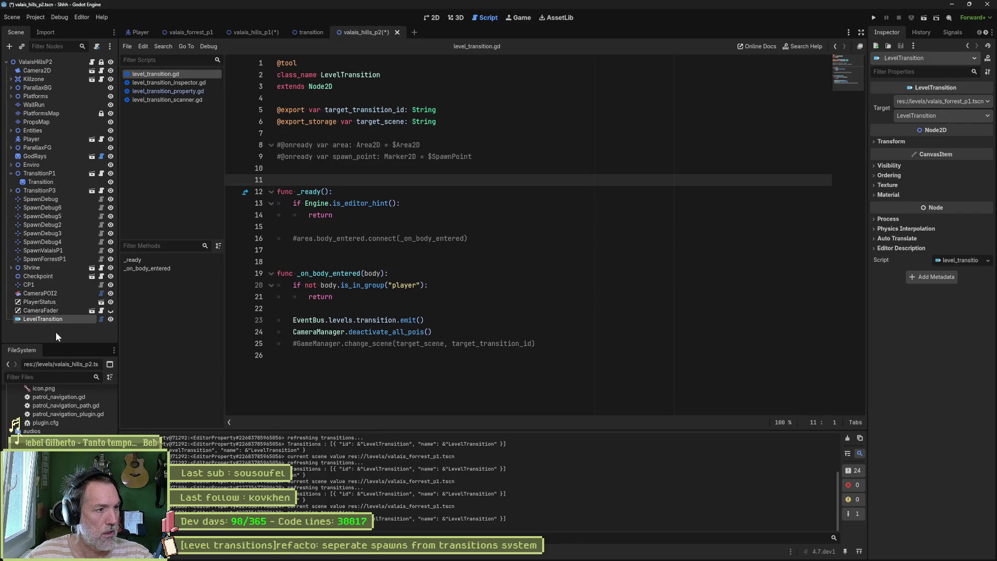
double_click(54, 319)
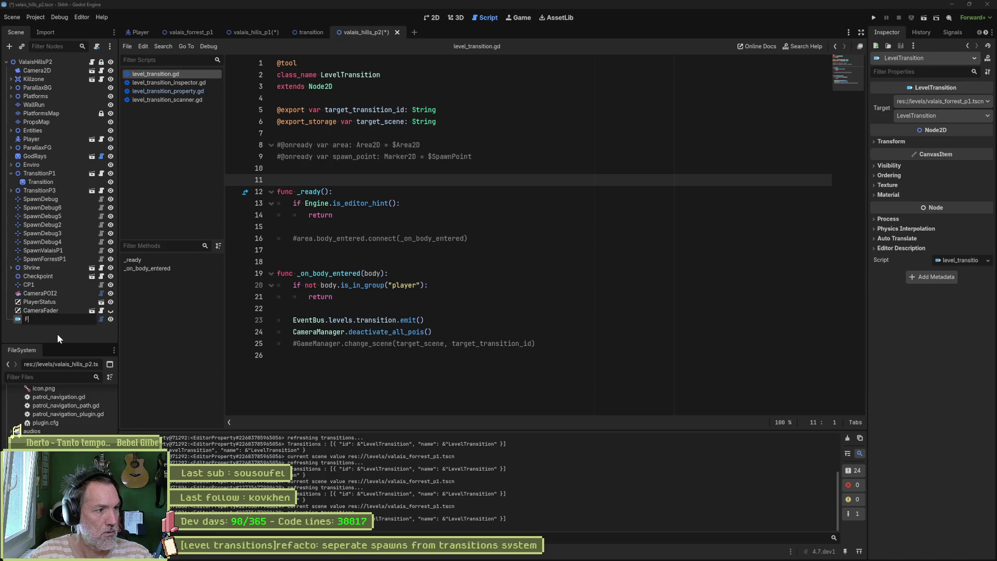
text(Final)
key(Return)
key(ctrl+s)
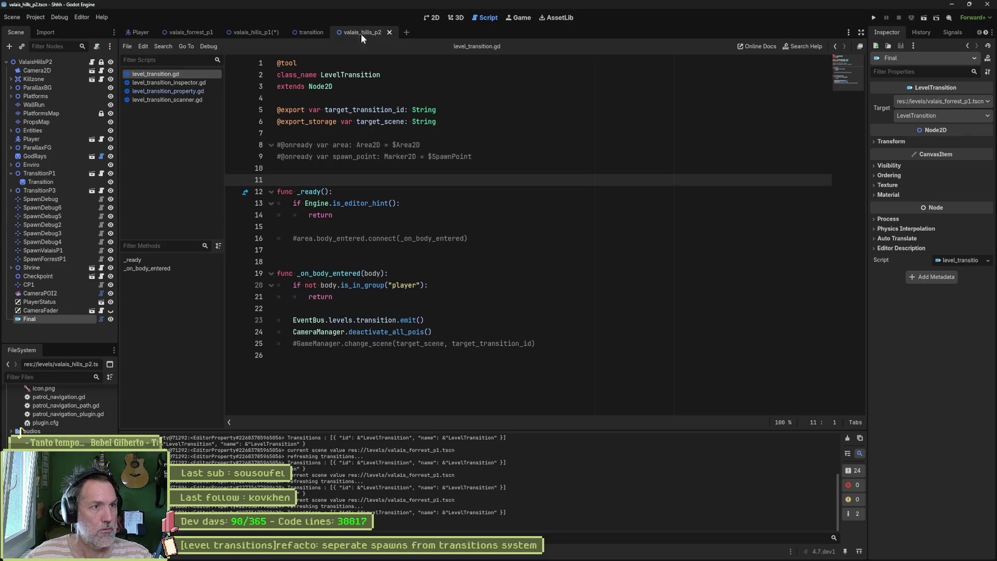
click(958, 102)
click(964, 127)
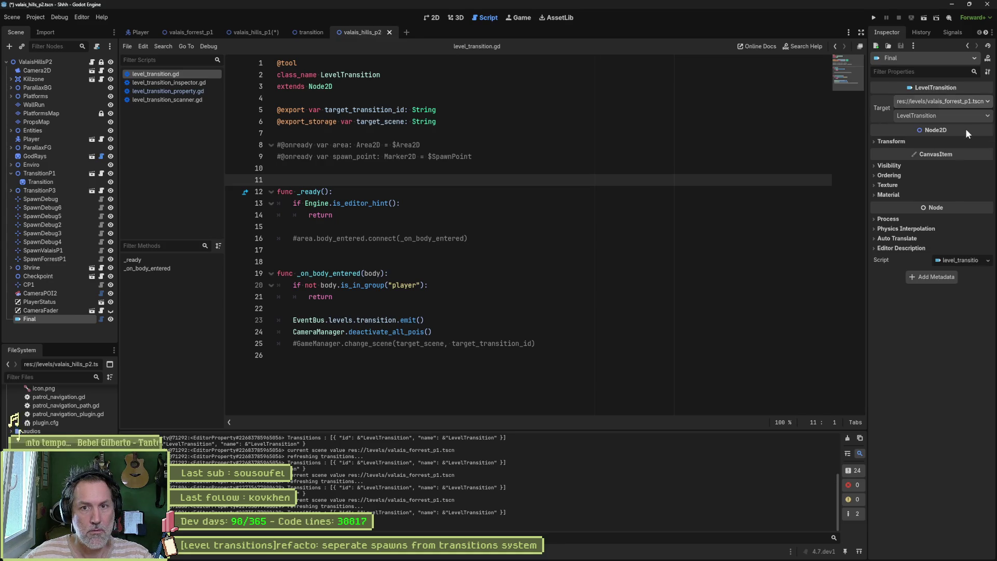
Confirm valais_hills_p2 offers the Final transition in the dropdown and transition_db.tres, then reselect Final
click(939, 116)
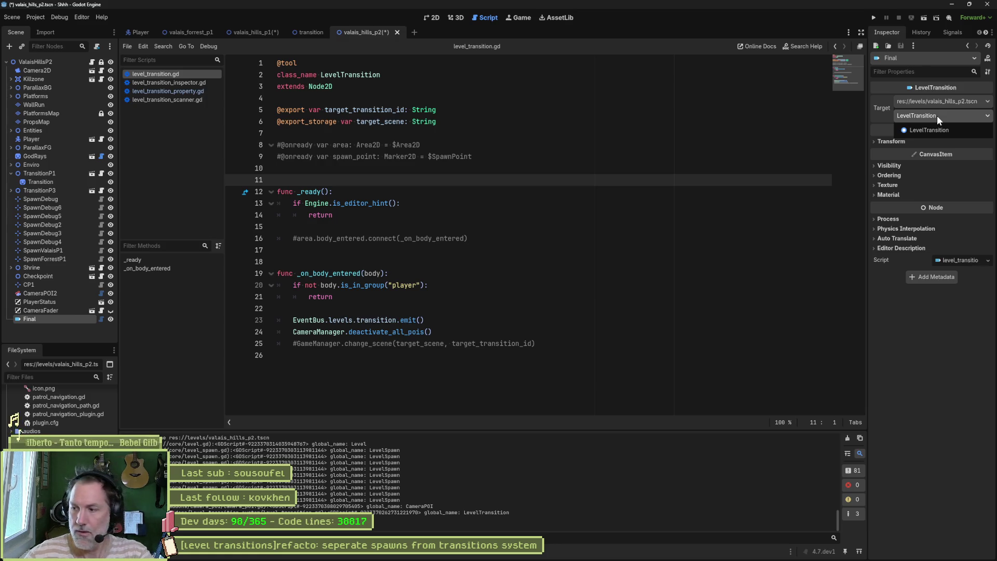
scroll(57, 404, up, 5)
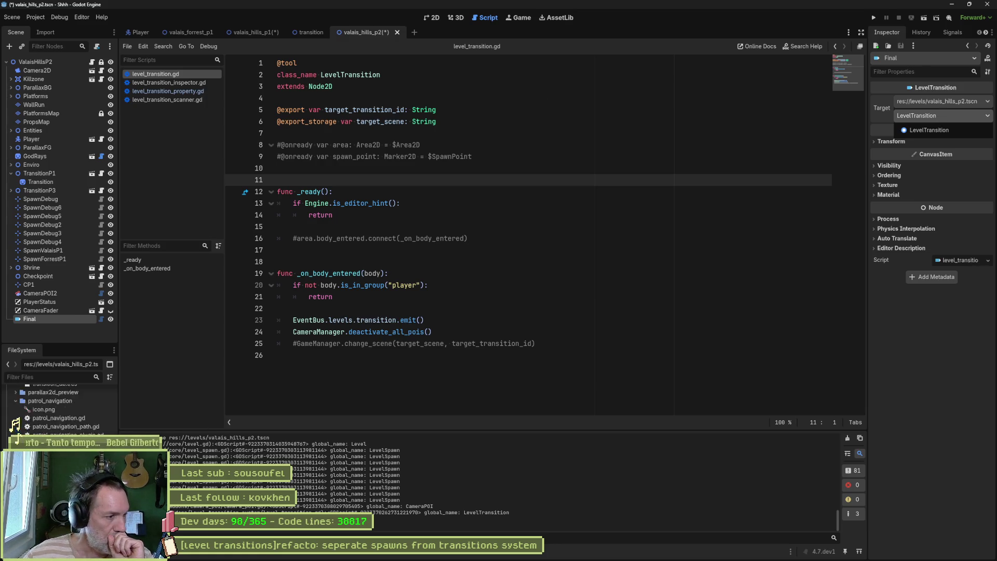
click(22, 424)
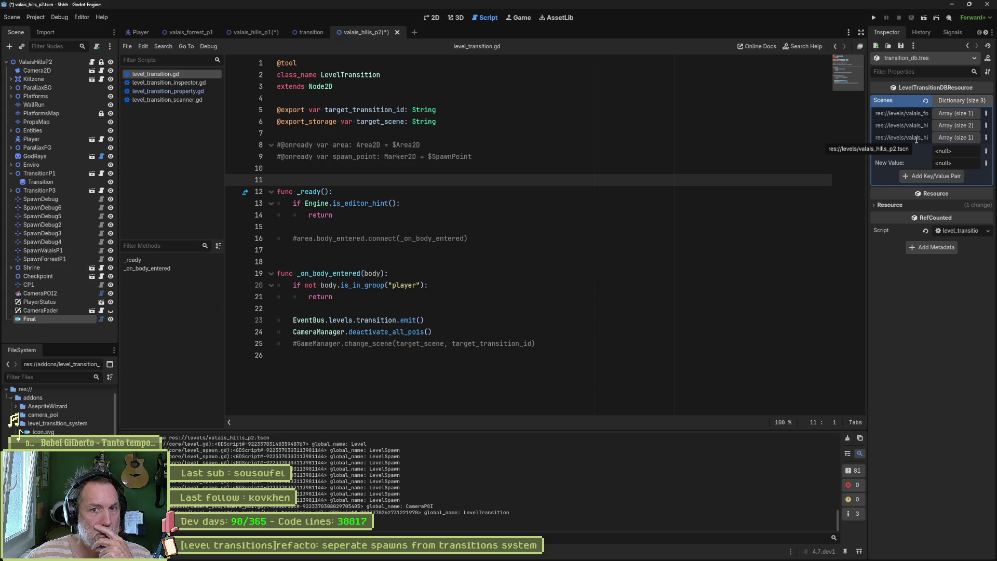
click(957, 138)
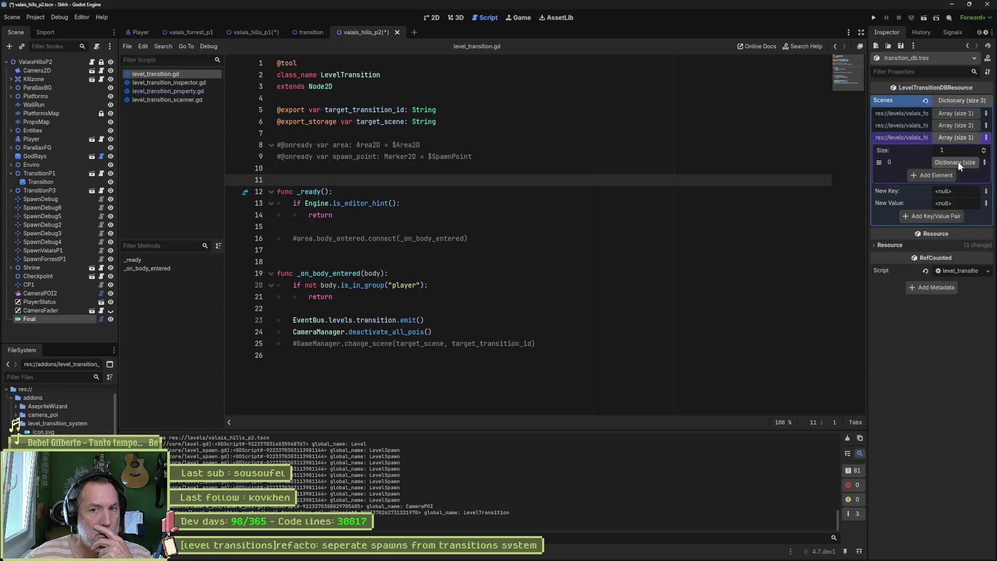
click(957, 162)
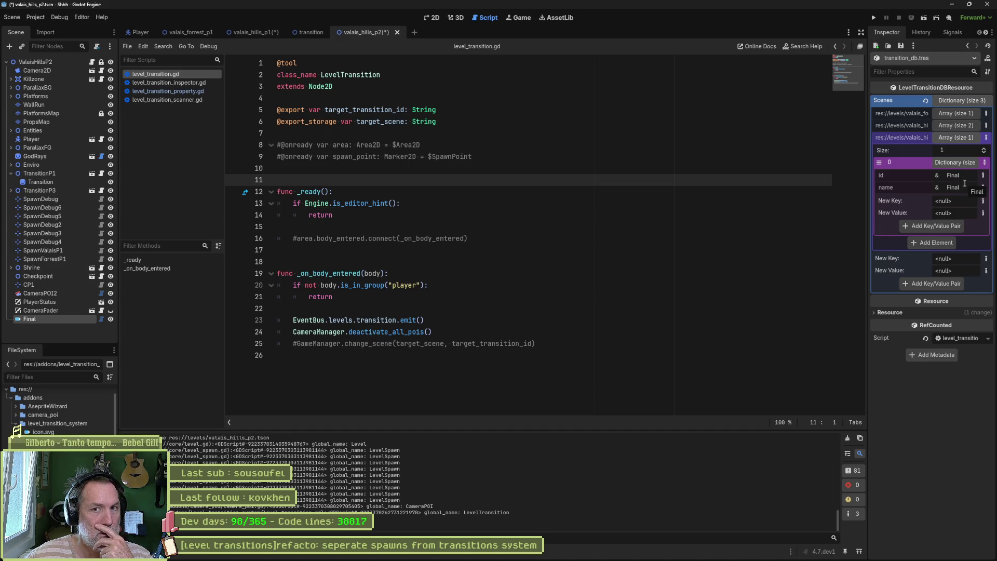
click(38, 319)
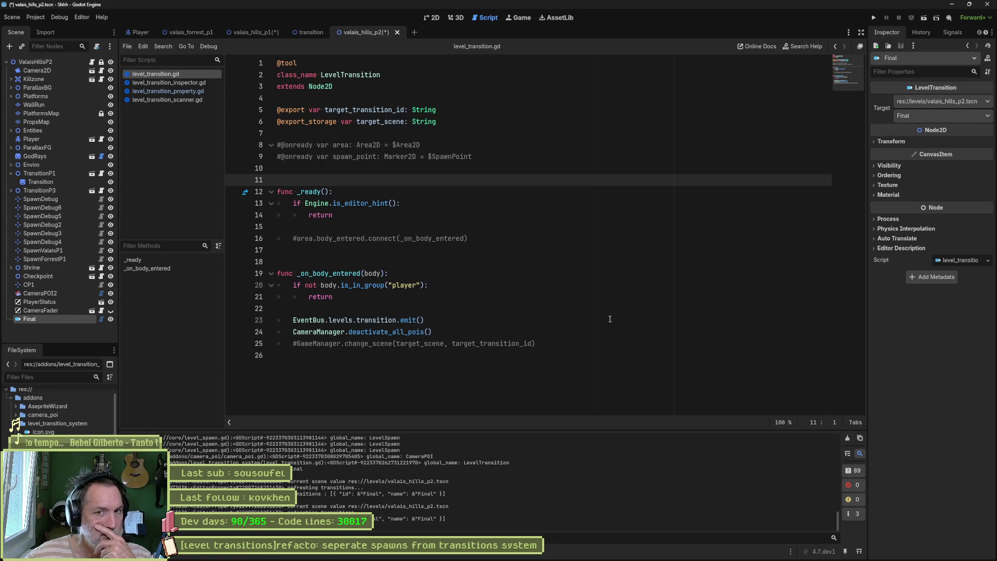
Rename the Final node to Final2
click(58, 320)
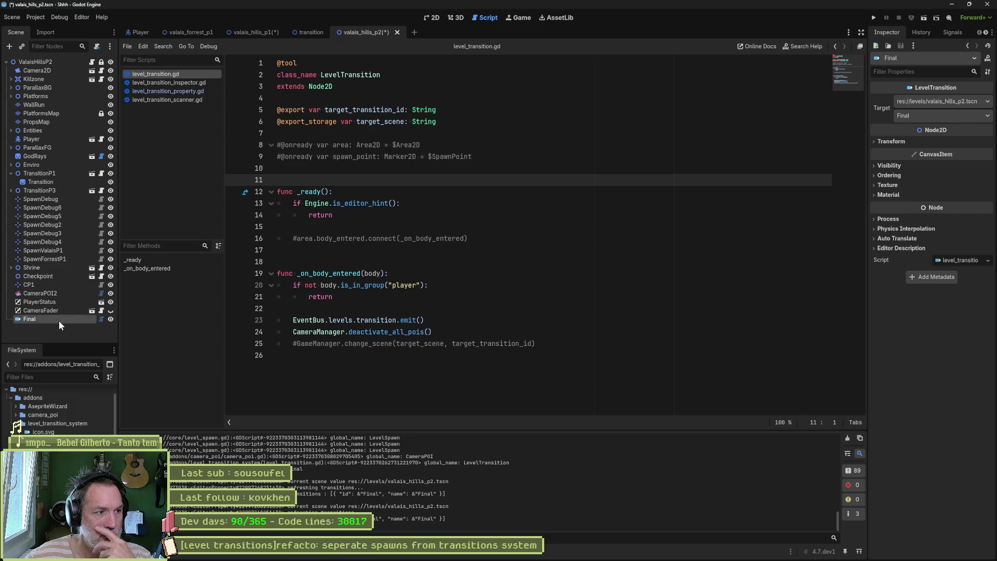
text(2)
key(Return)
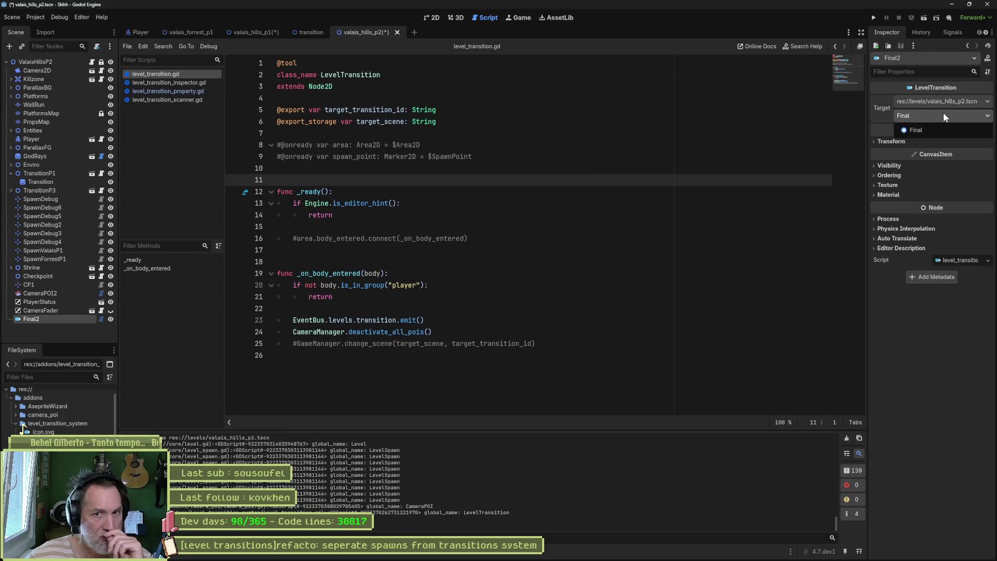
Save the scene and reselect Final2 to confirm its target transition now reads Final2
click(78, 311)
click(60, 319)
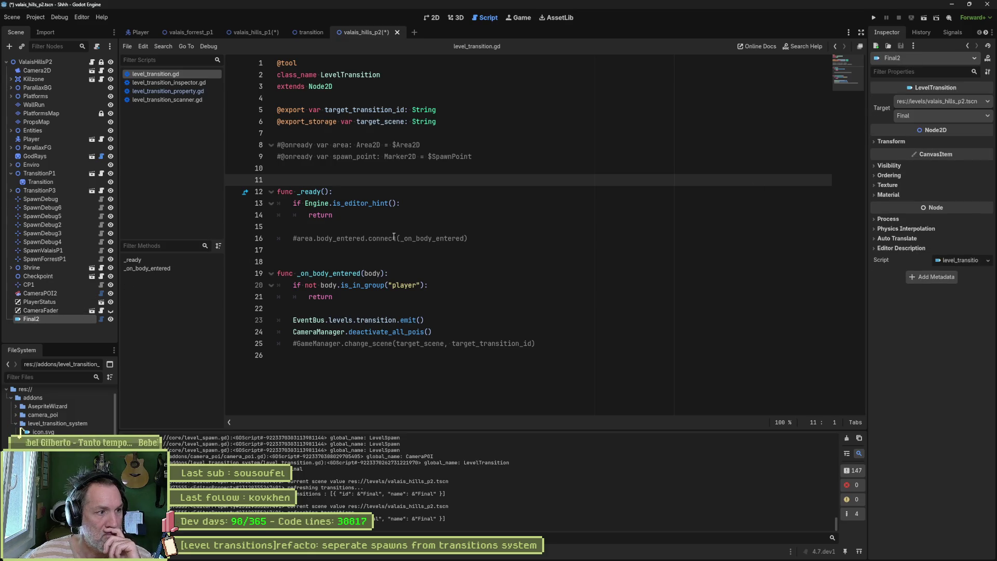
key(ctrl+s)
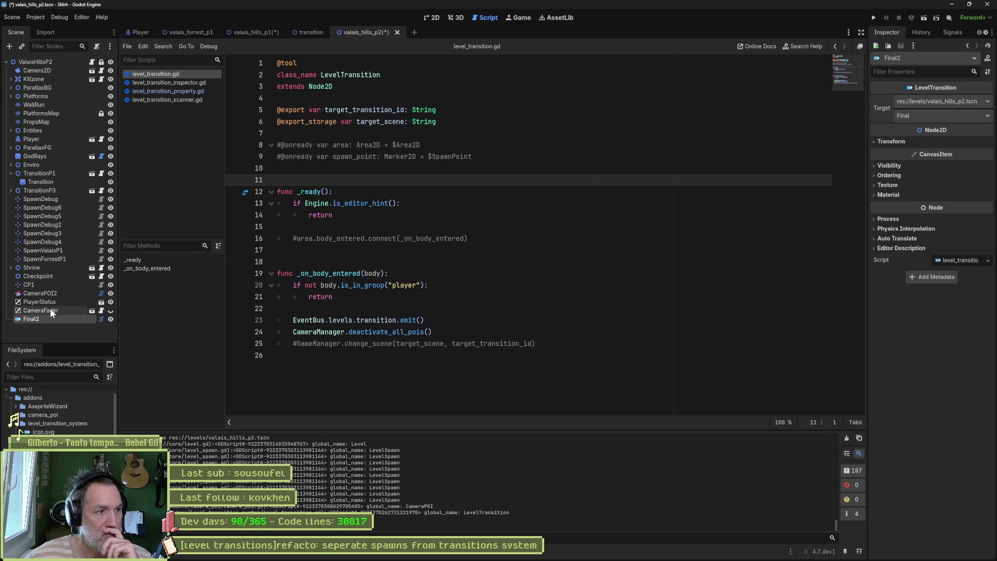
click(50, 310)
click(54, 319)
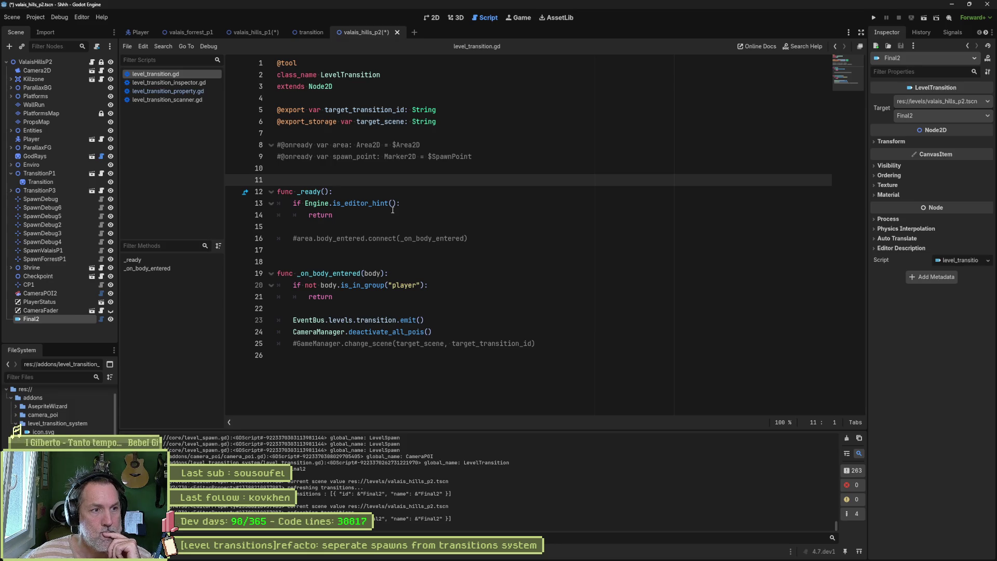
Ask Claude, in French, why the popup doesn't update when the custom node is renamed, then return to Godot
key(alt+Tab)
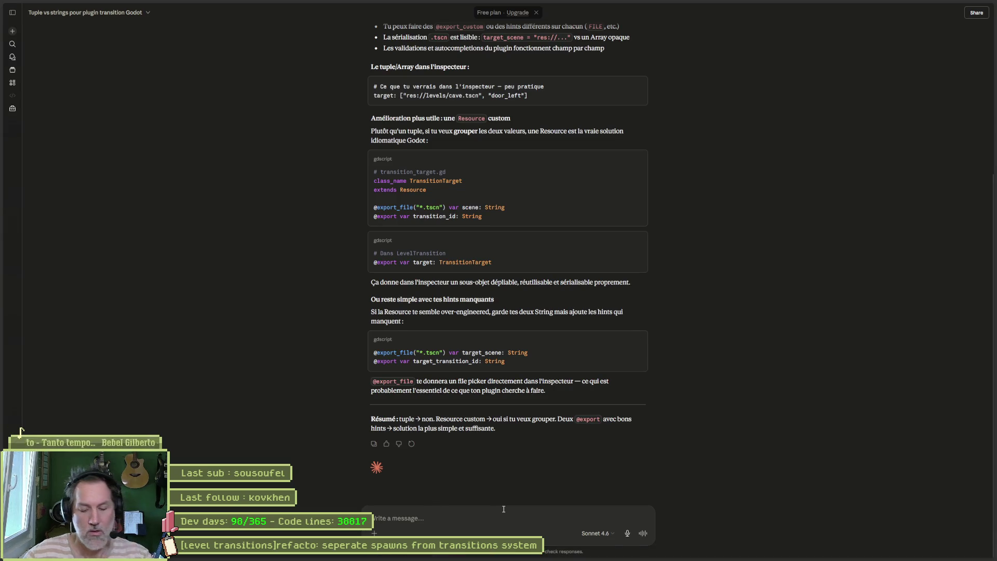
text(Quand jee change)
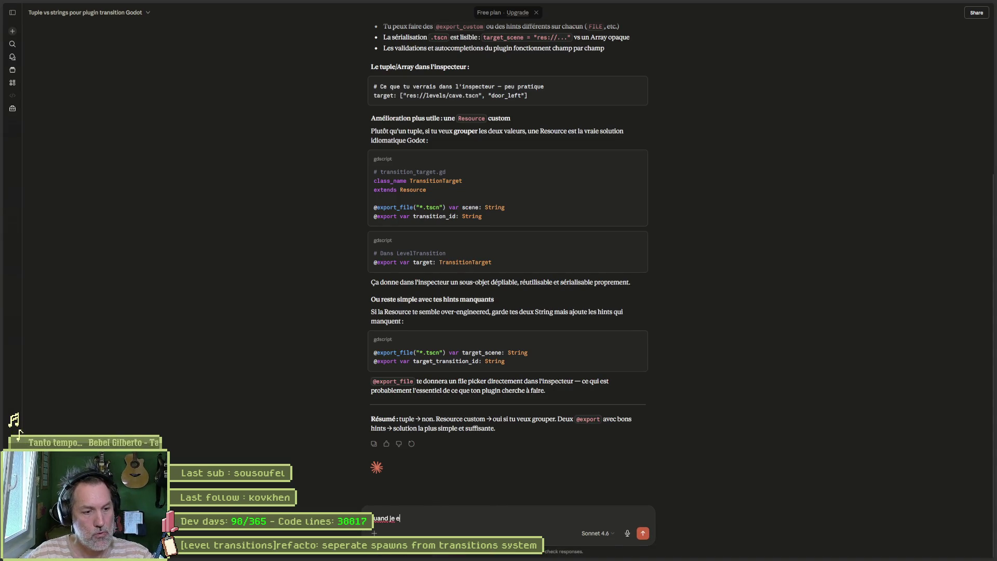
text( le nom de mon custom n)
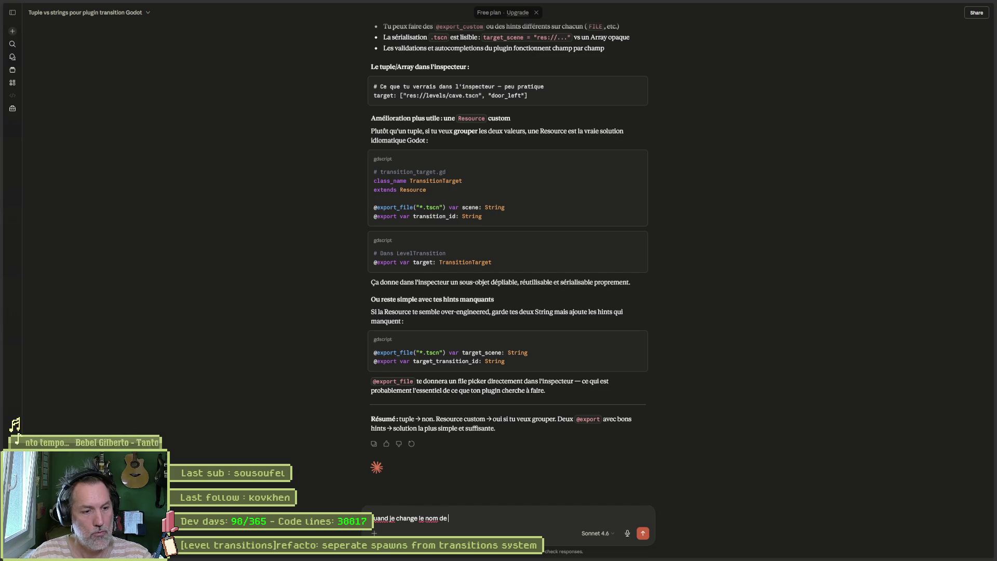
text(ode dans l'arbre, mon popup)
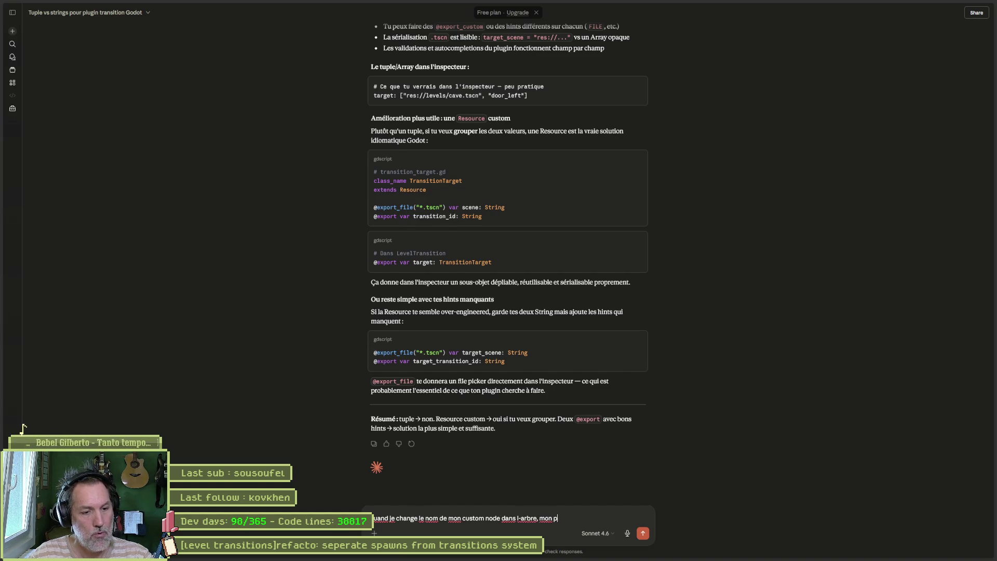
text( ne)
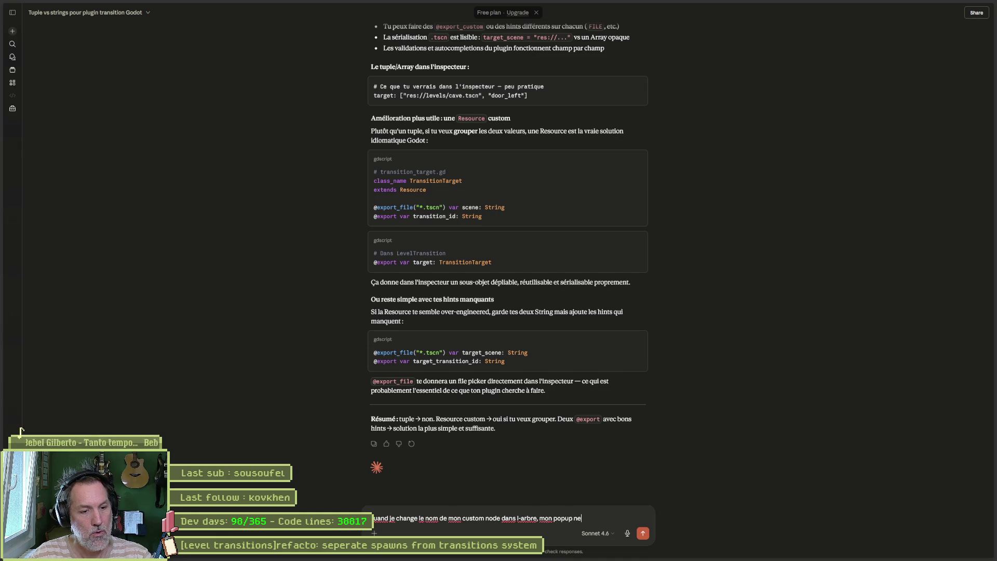
text( se met pas )
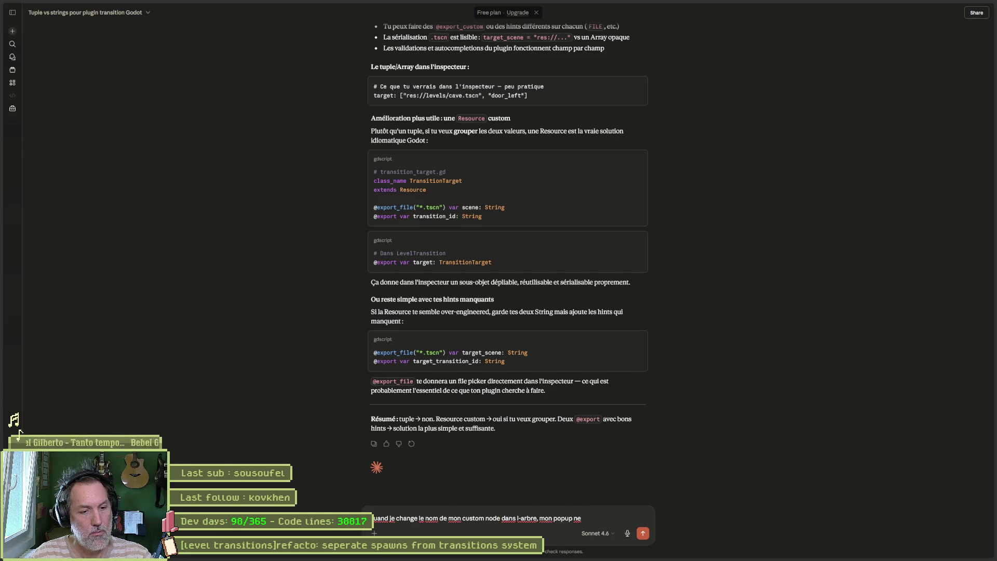
text(a jour)
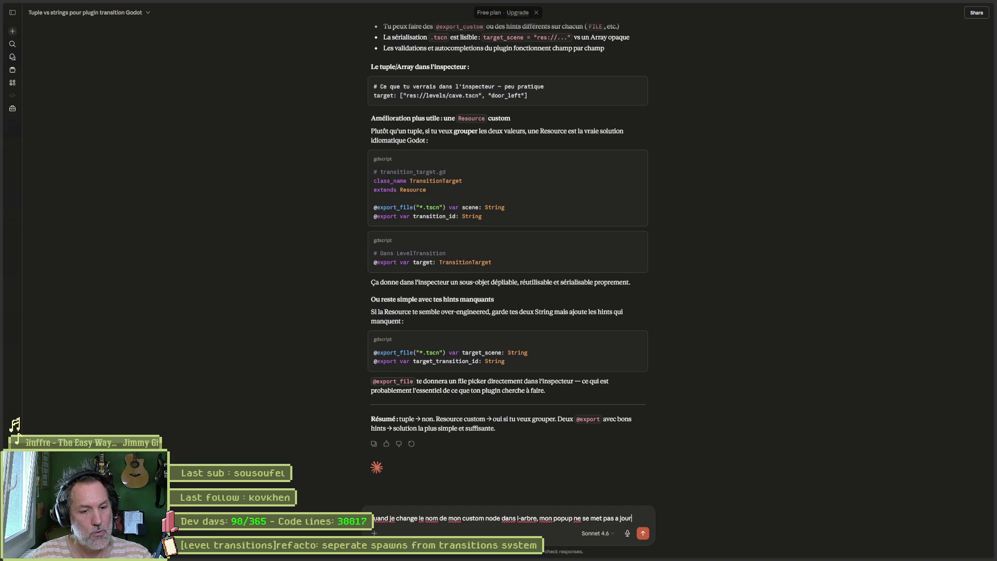
key(Return)
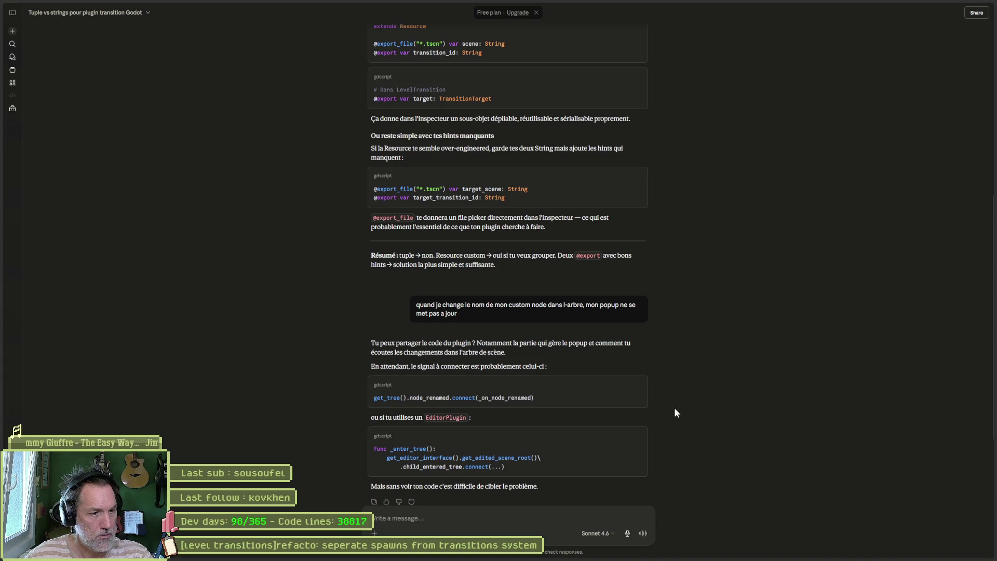
key(alt+Tab)
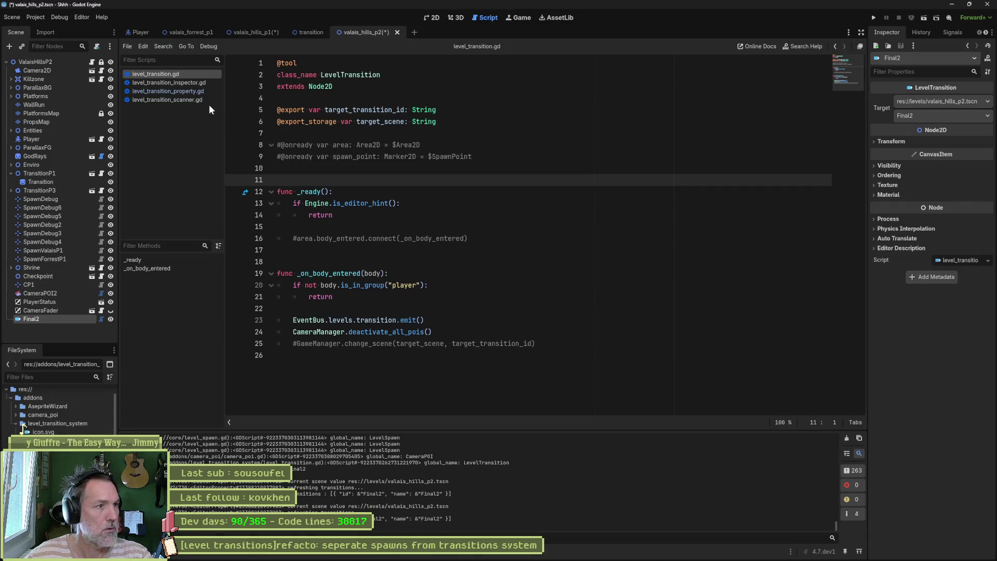
Open level_transition_property.gd in the script editor and focus its code
click(166, 83)
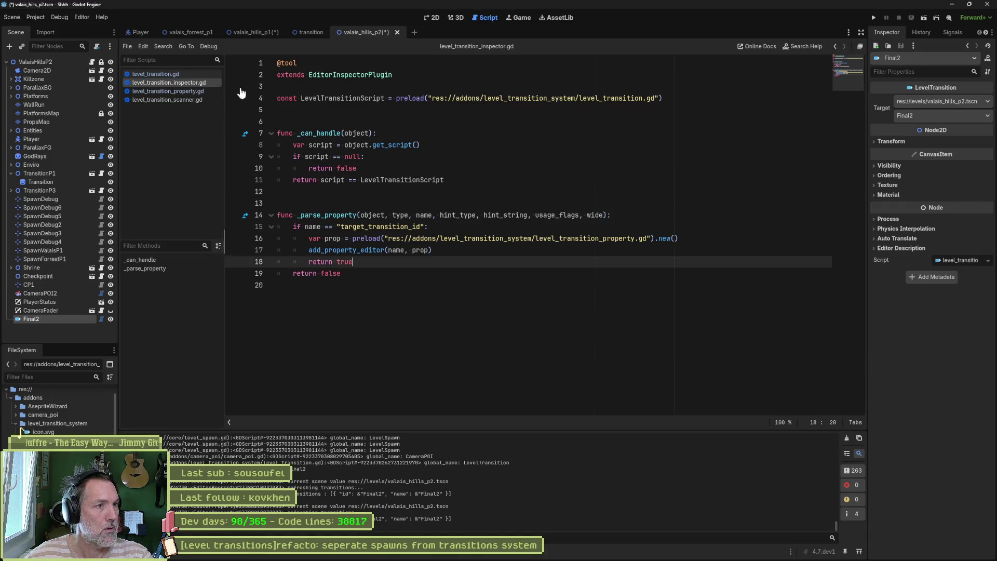
click(483, 131)
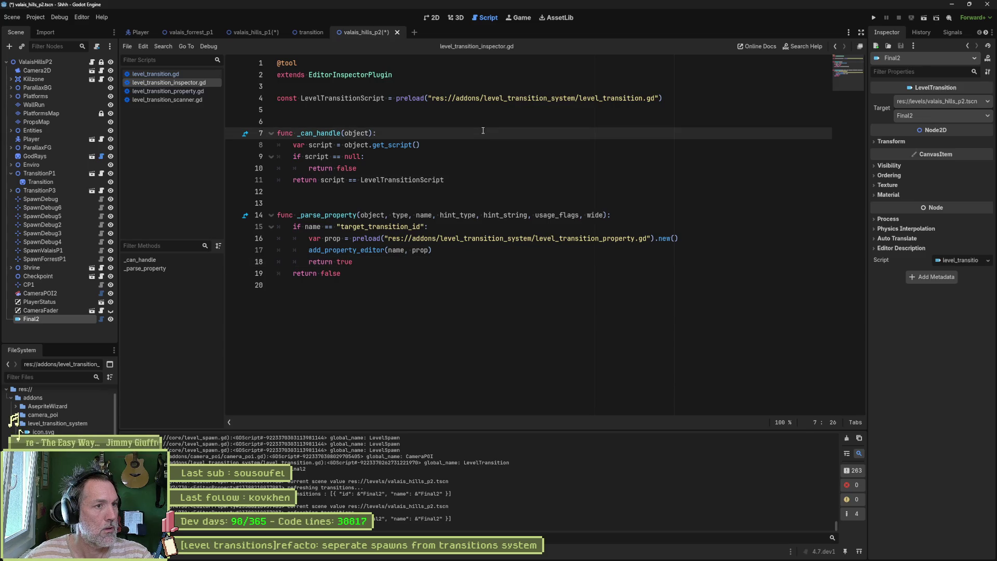
click(196, 90)
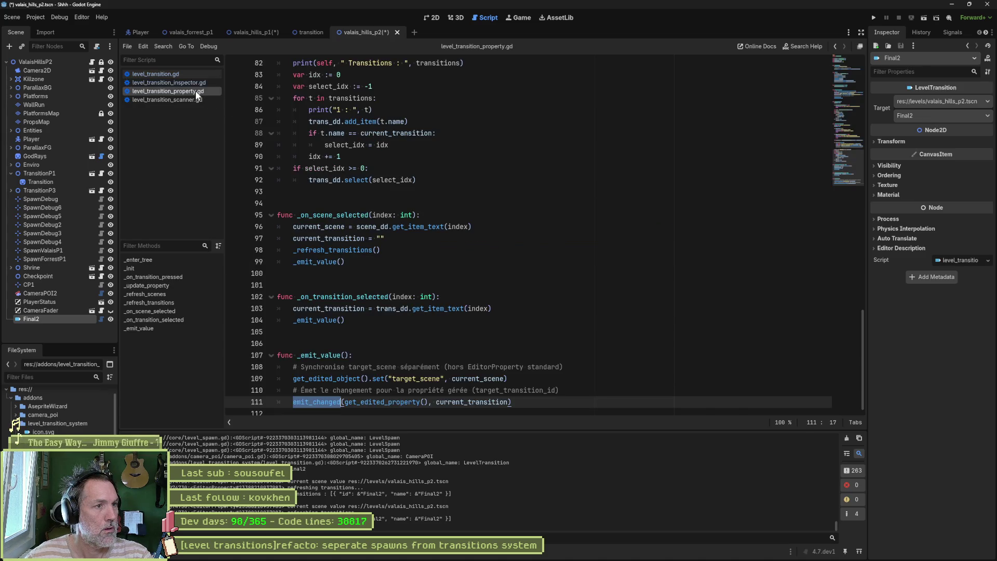
click(363, 226)
Copy the entire level_transition_property.gd code and send it to Claude in the chat
key(ctrl+a)
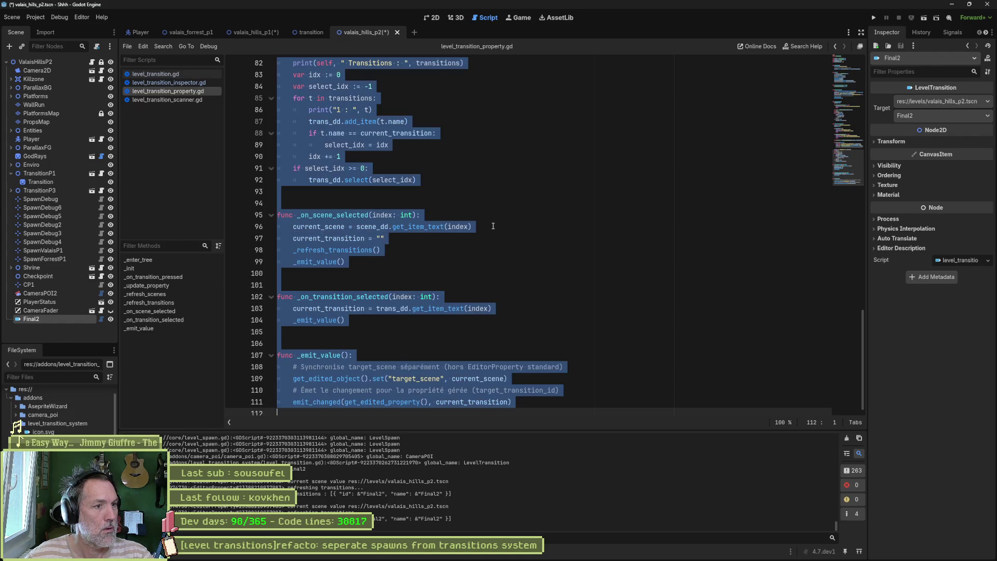
key(alt+Tab)
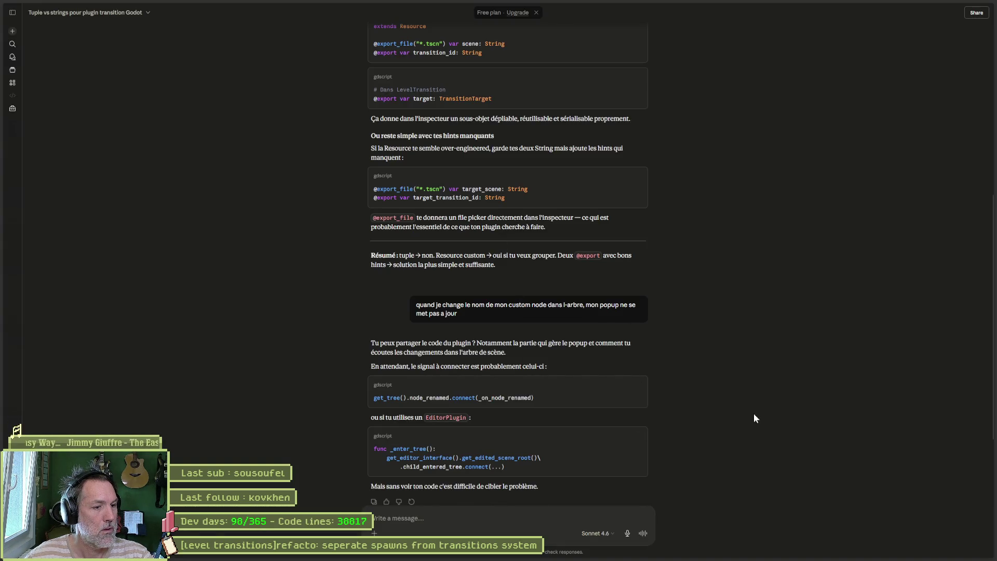
key(ctrl+v)
key(Return)
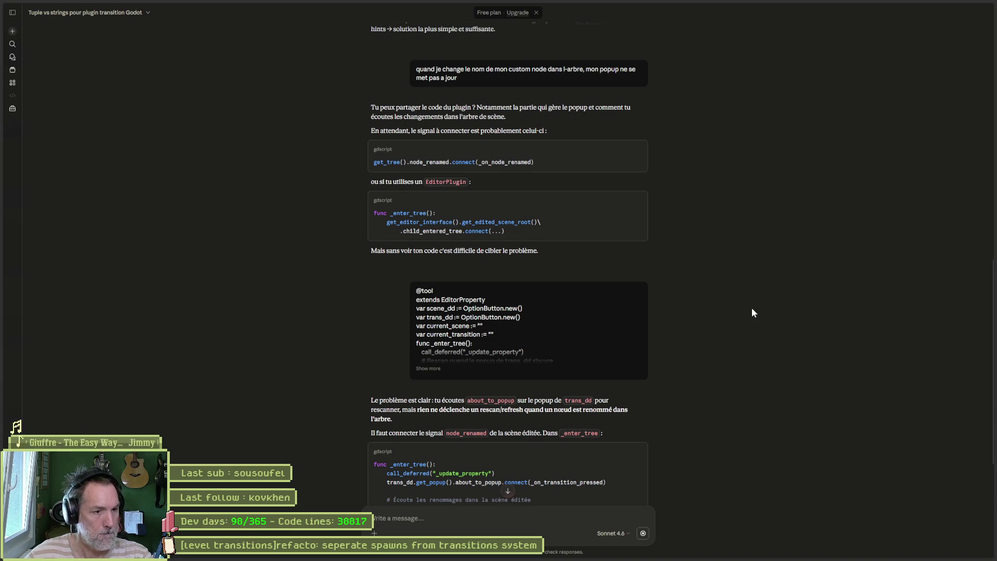
Scroll down Claude's reply to read the _enter_tree/_exit_tree node_renamed fix with rescan() and _refresh_transitions()
scroll(752, 313, down, 3)
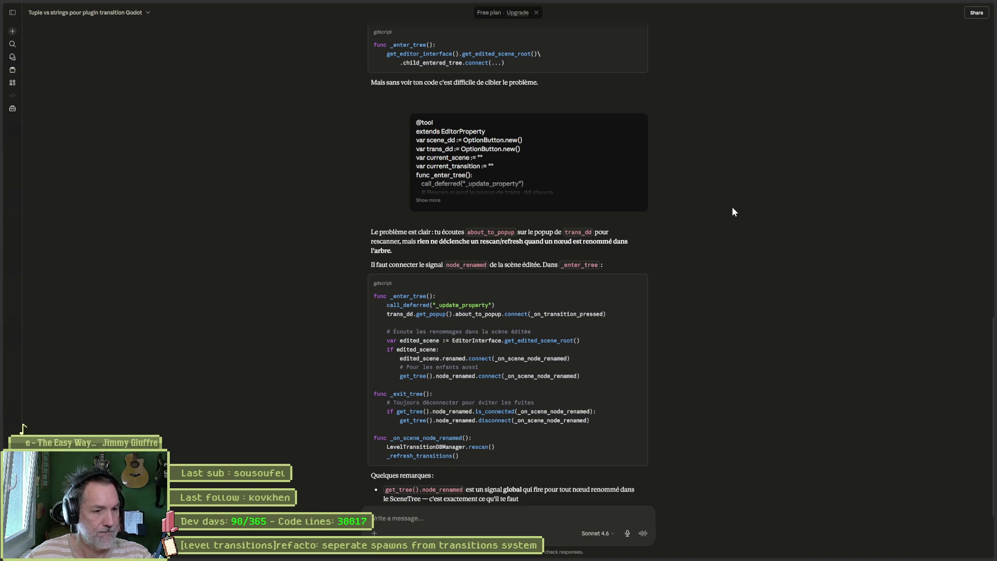
scroll(731, 218, down, 2)
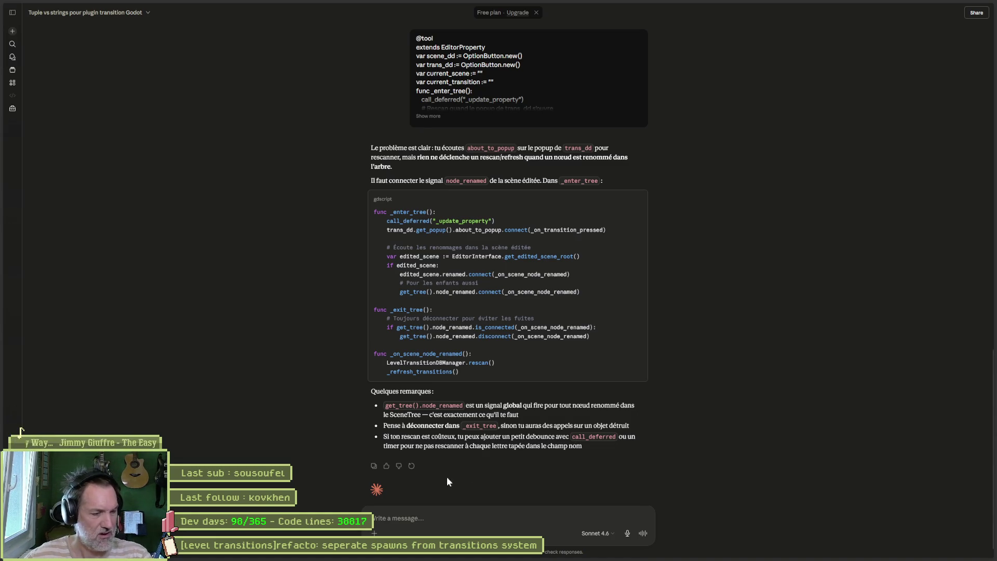
Ask Claude whether the rescan can fire only once the name is validated, on Enter or selecting another node
text(On peut)
text(clencher quand le n)
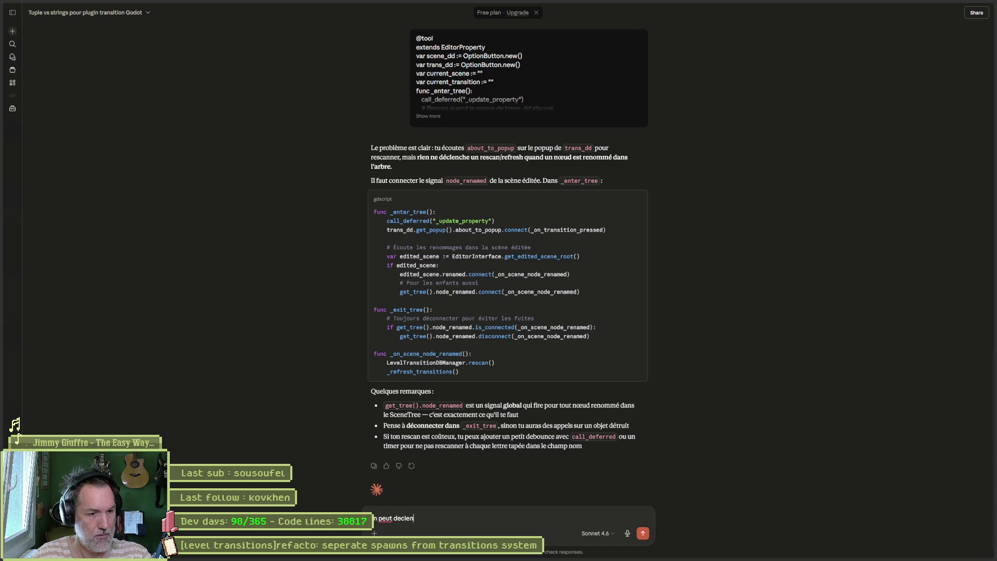
text(om est valid)
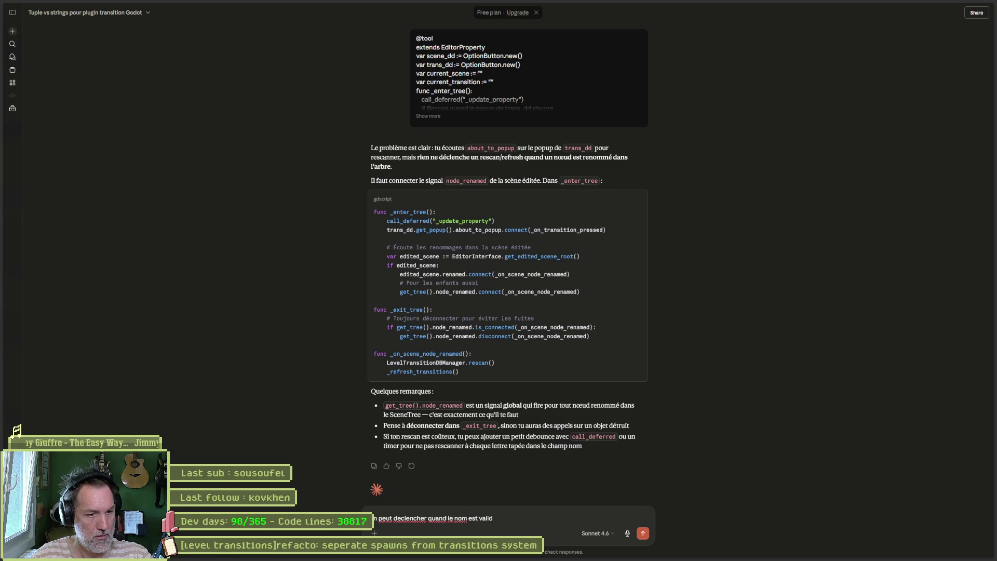
text(e, quand on appu)
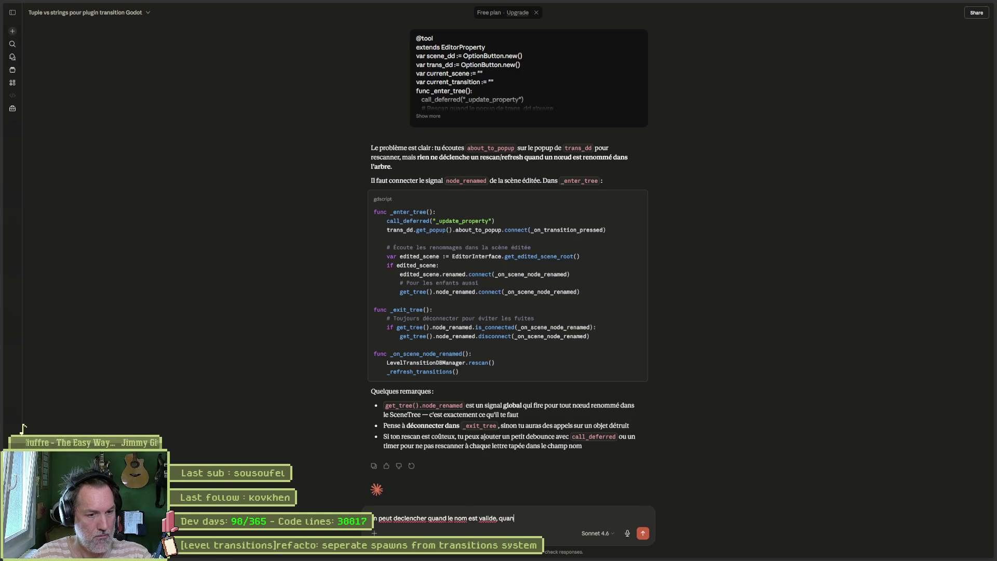
text(ie sur e)
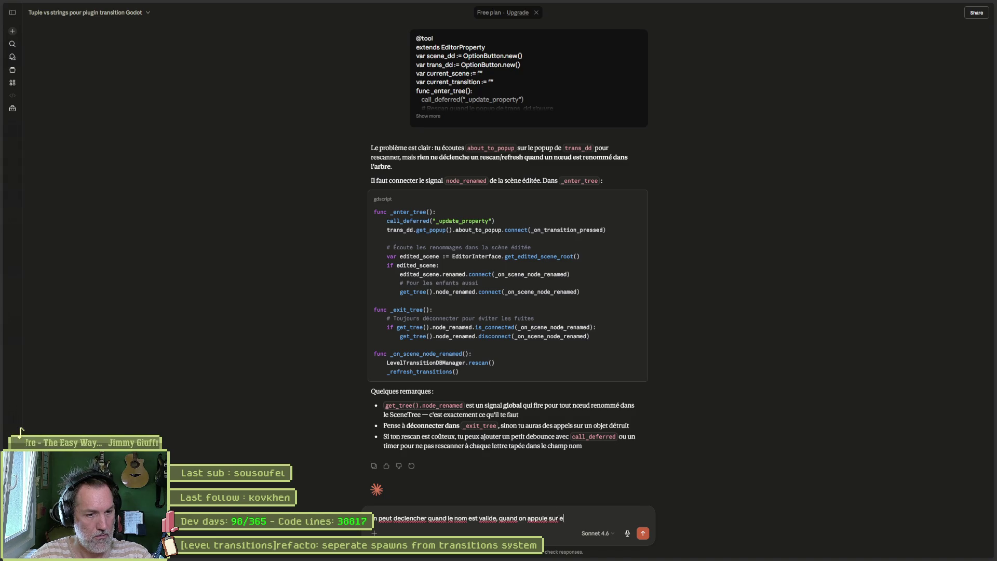
text(e ou on )
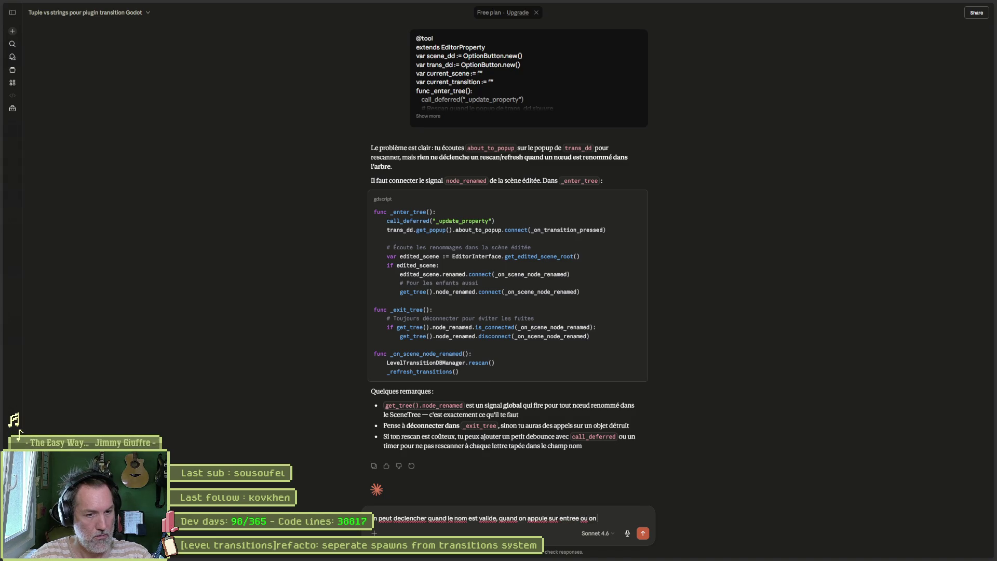
text(lectionne un autre no)
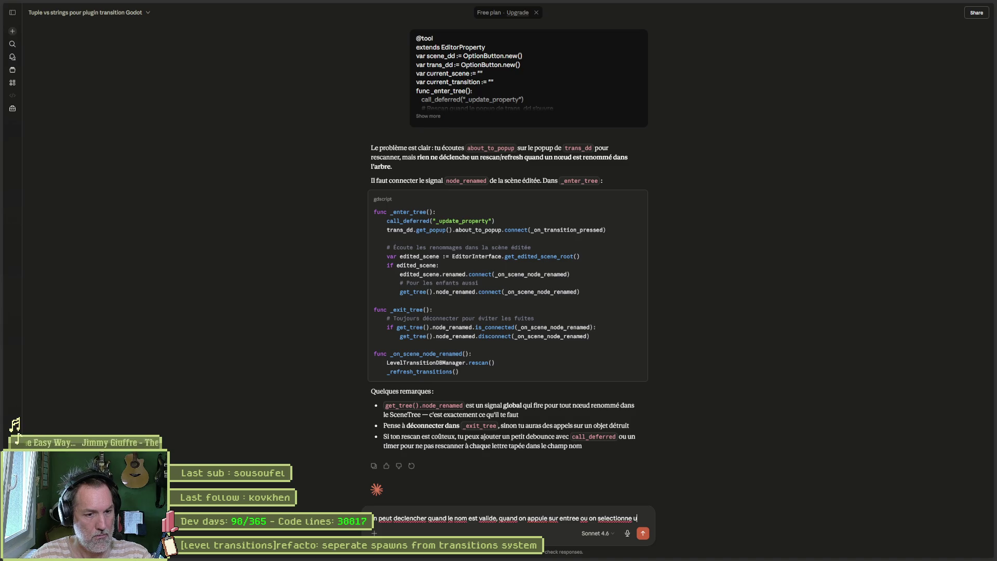
text(eud pour eviter de)
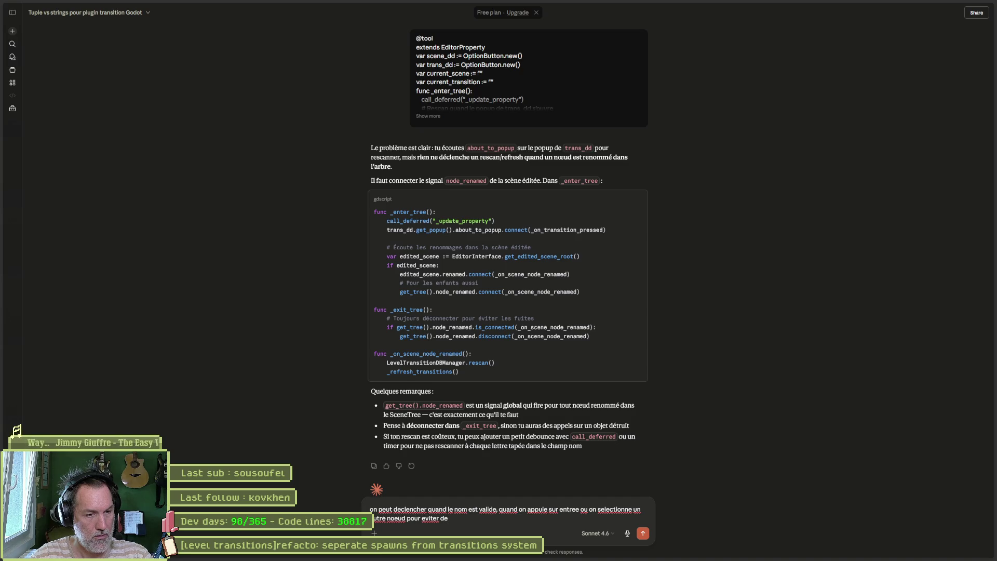
text(can )
text(aque leet)
text(re ?)
key(Return)
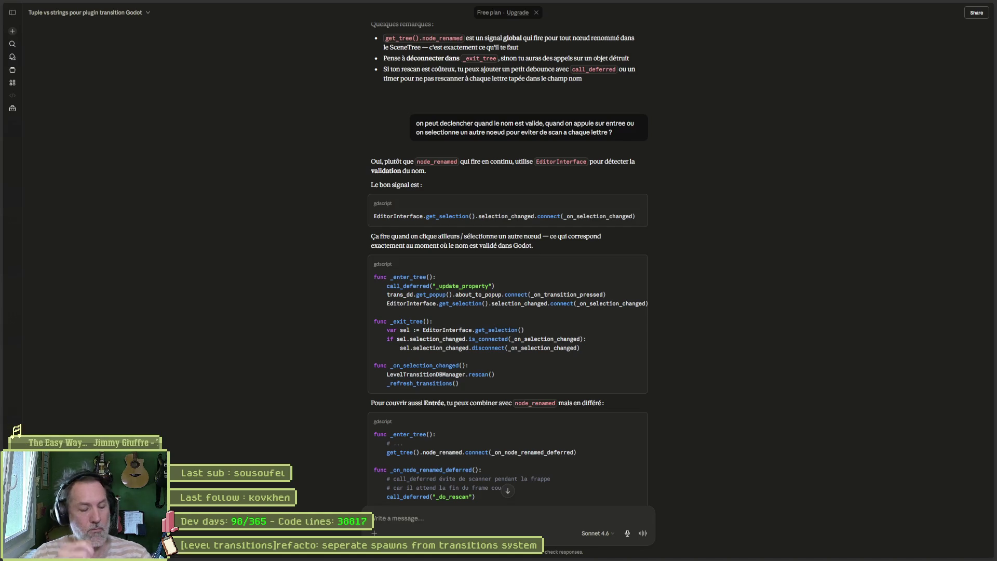
text(st/ce que je peux)
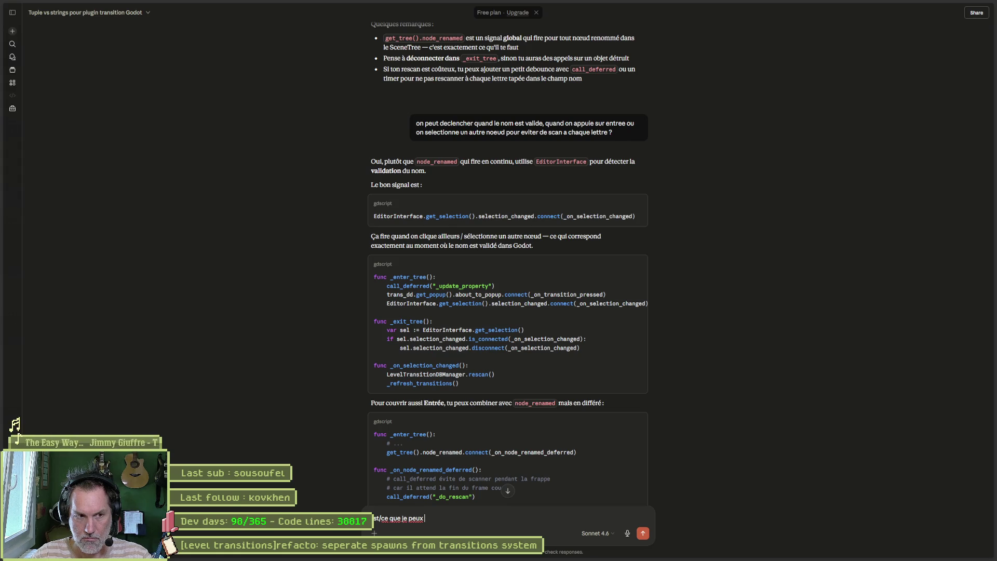
key(BackSpace)
key(BackSpace)
key(BackSpace)
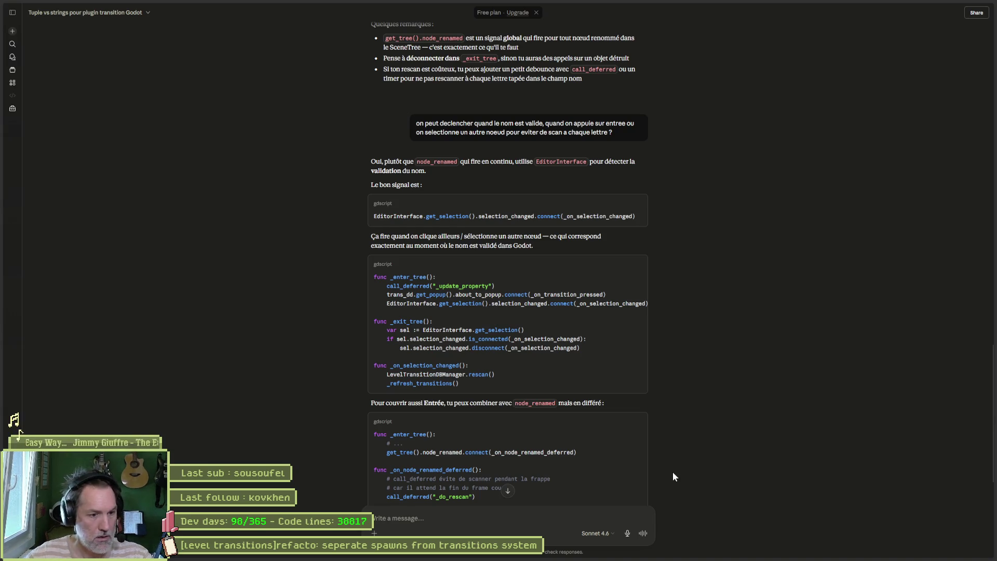
scroll(593, 462, down, 1)
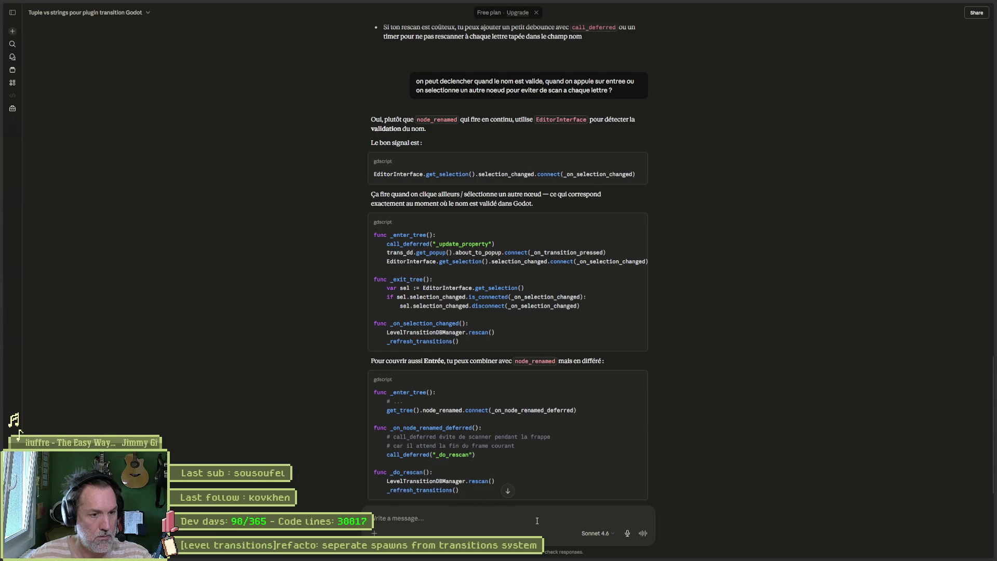
Ask whether call_deferred fires every frame in the editor, and read the timer/selection_changed answer
text(`call_d)
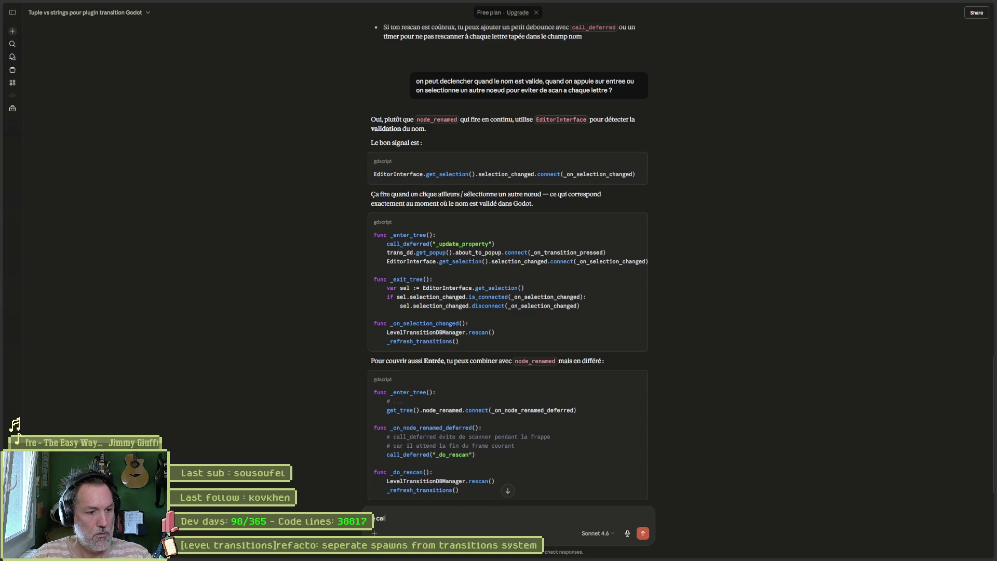
text(eferred ne s)
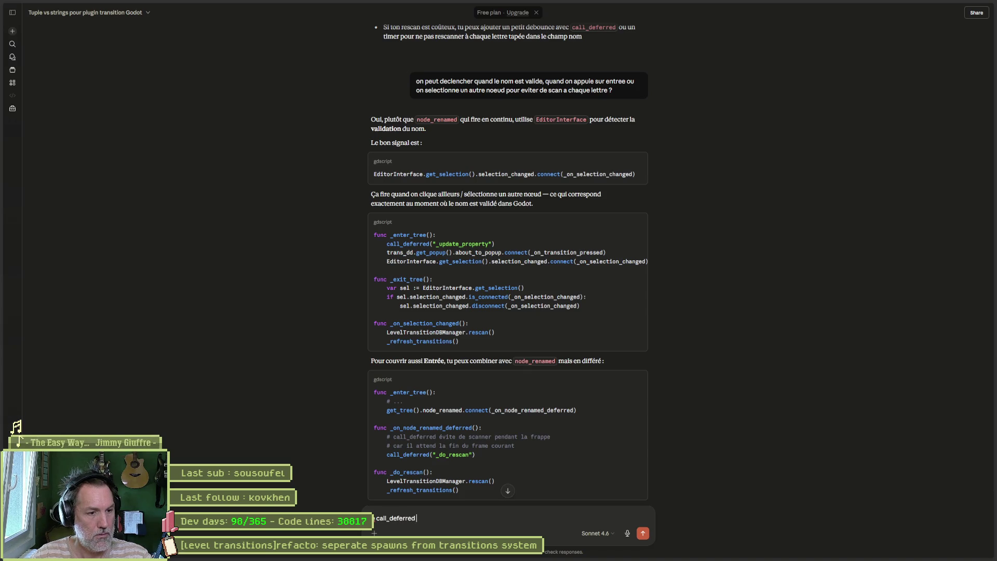
text(declenche pas)
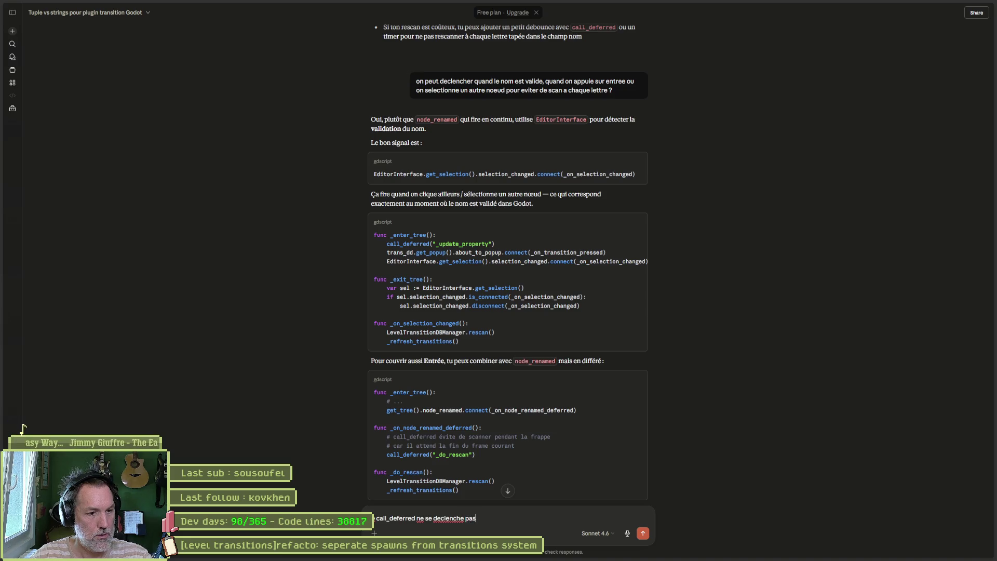
text(chaque frame quand on est dan)
key(BackSpace)
key(BackSpace)
text(s l-editeur ?)
key(Return)
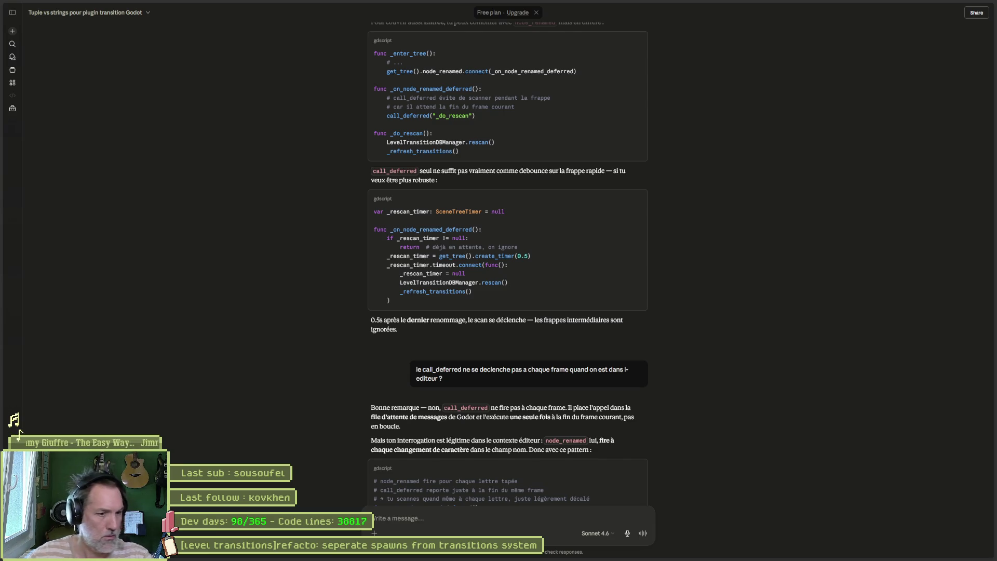
scroll(701, 395, down, 3)
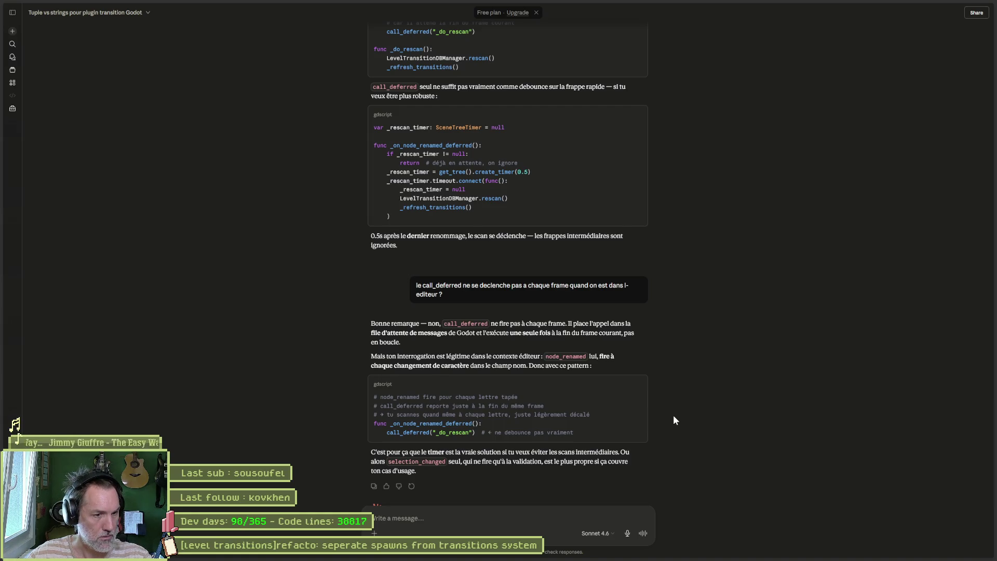
scroll(669, 421, down, 1)
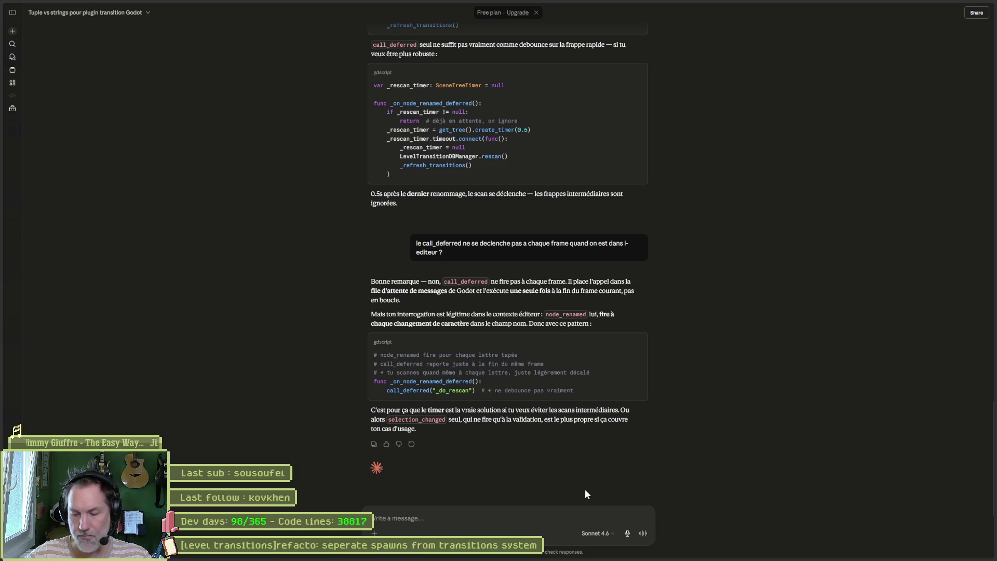
Ask Claude whether focus out or detecting the Enter key could call the rescan
text(peux)
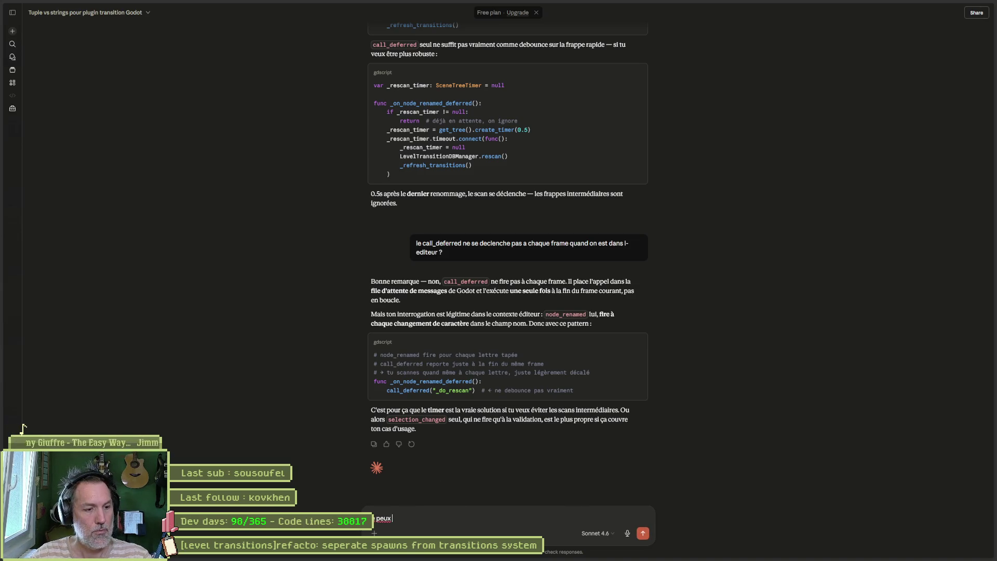
text(iser le focus out ou)
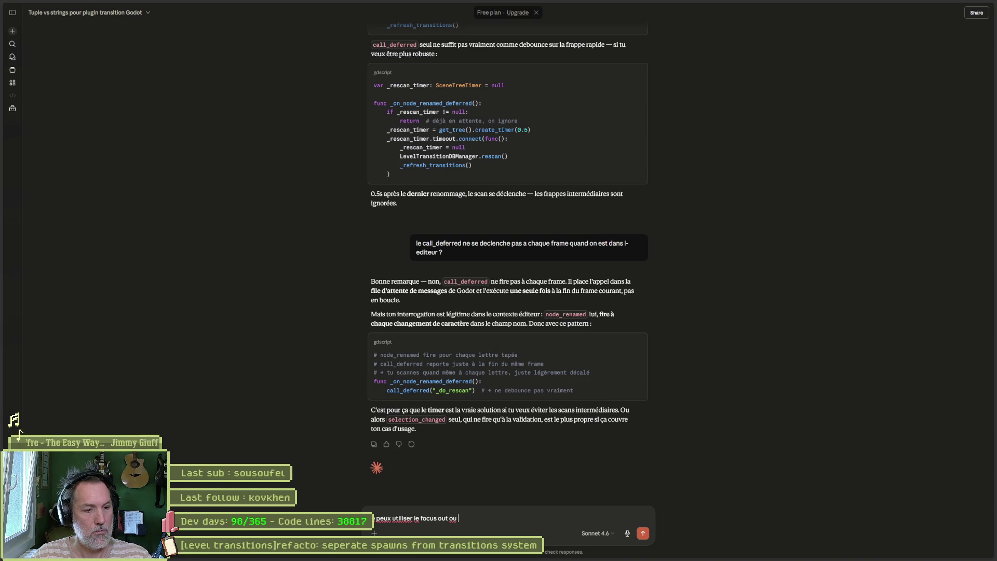
text( detec)
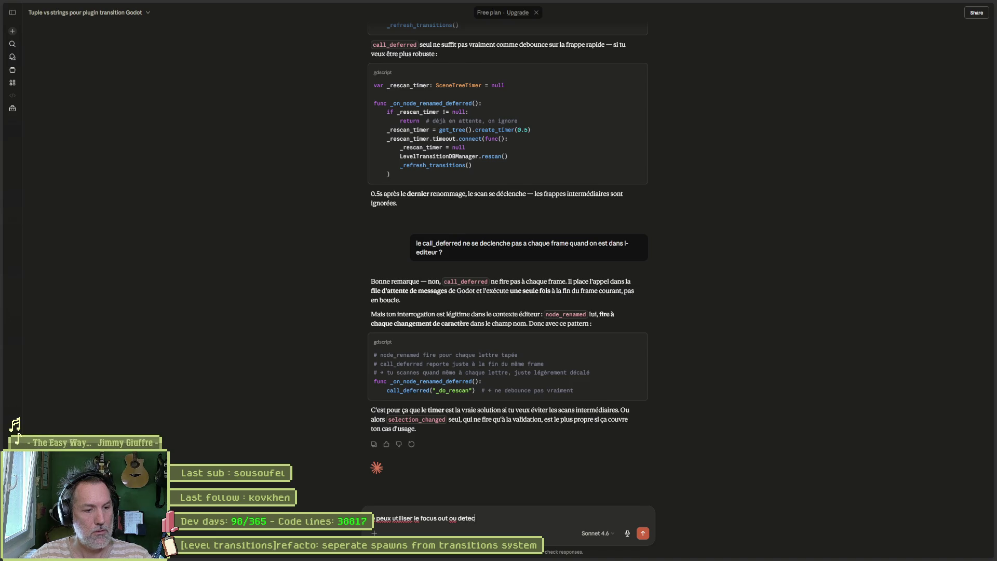
text(ter la touche entre)
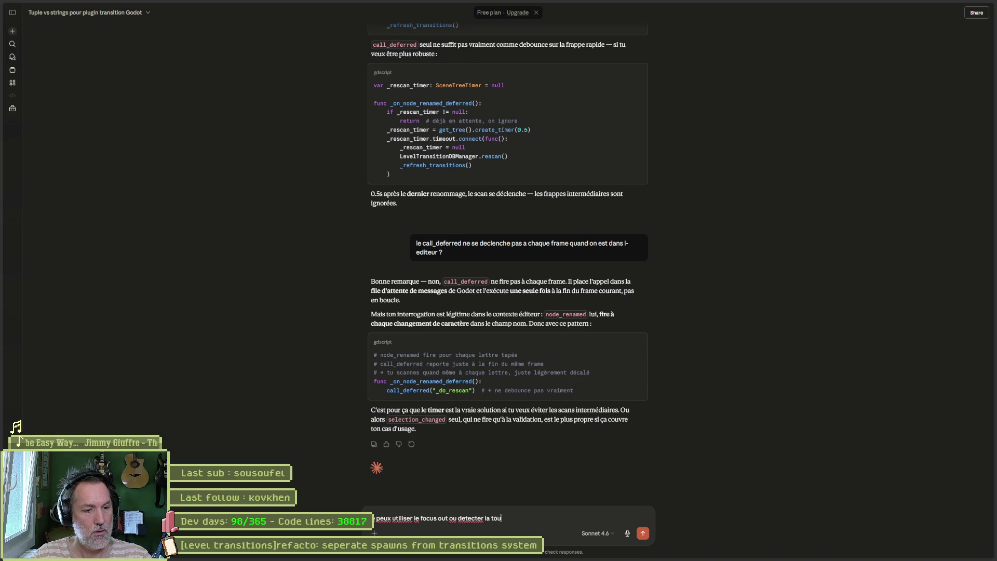
text(e pour)
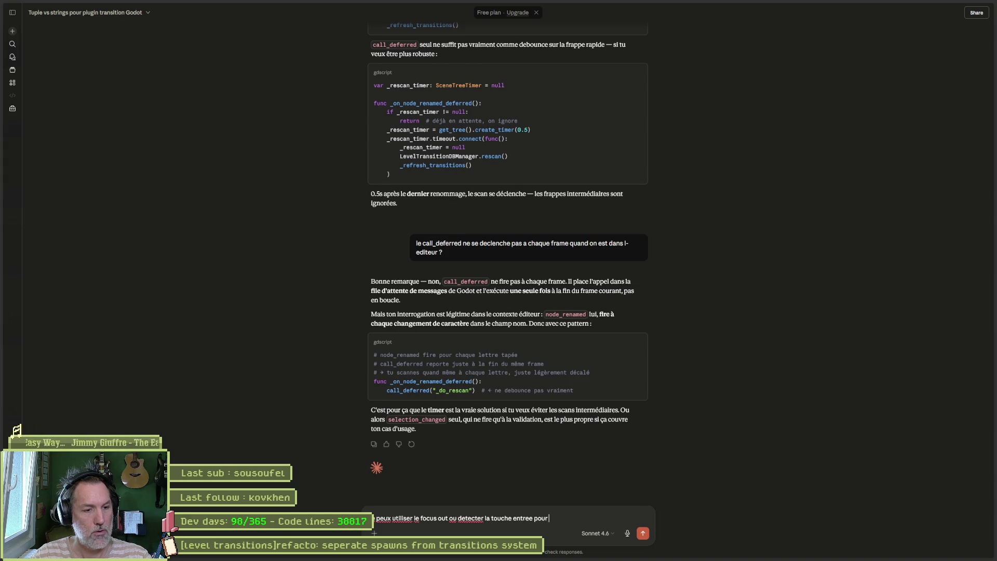
text( appeler  le resc)
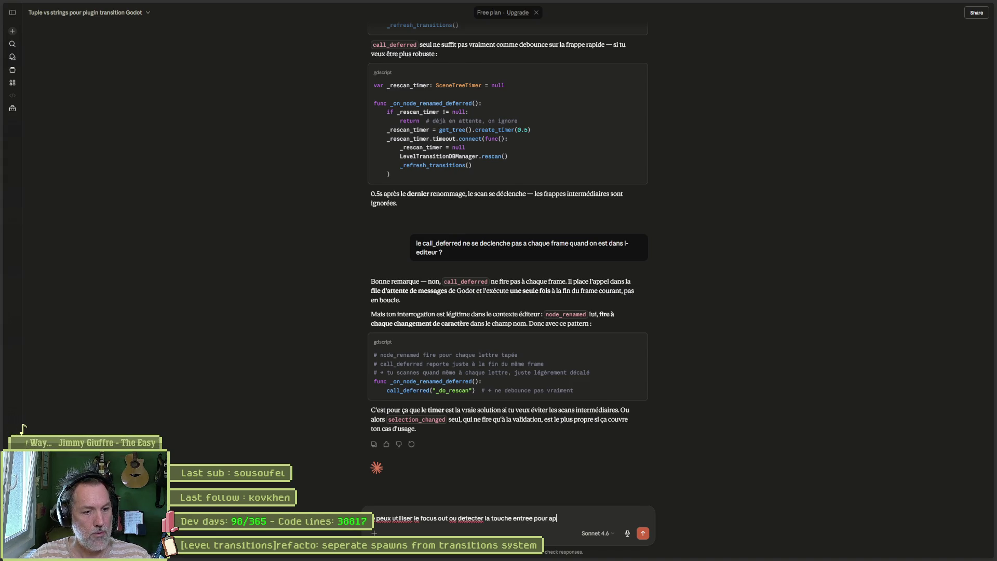
text(an ?)
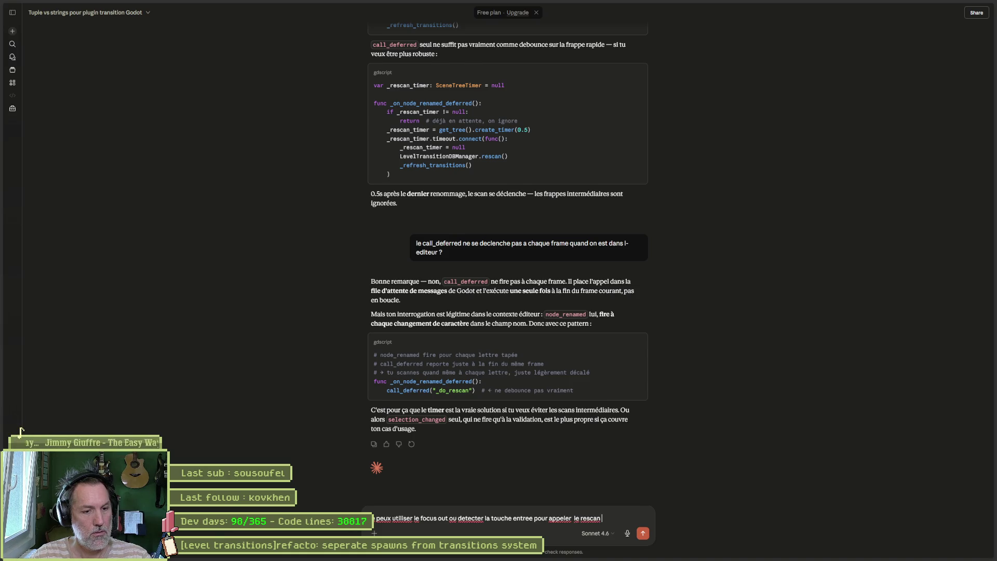
key(Return)
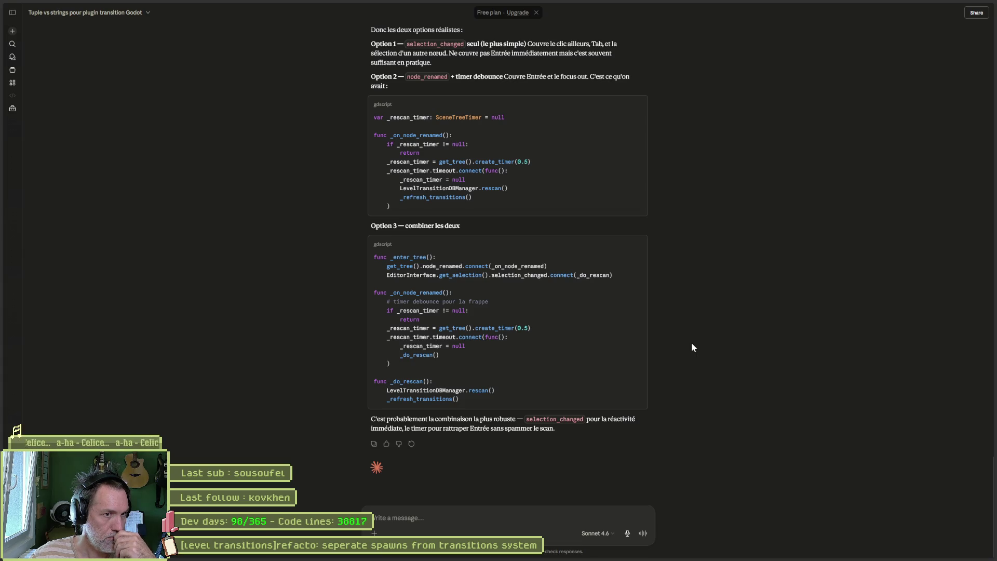
Scroll back to Claude's earlier reply with the _enter_tree node_renamed code block
scroll(690, 342, up, 5)
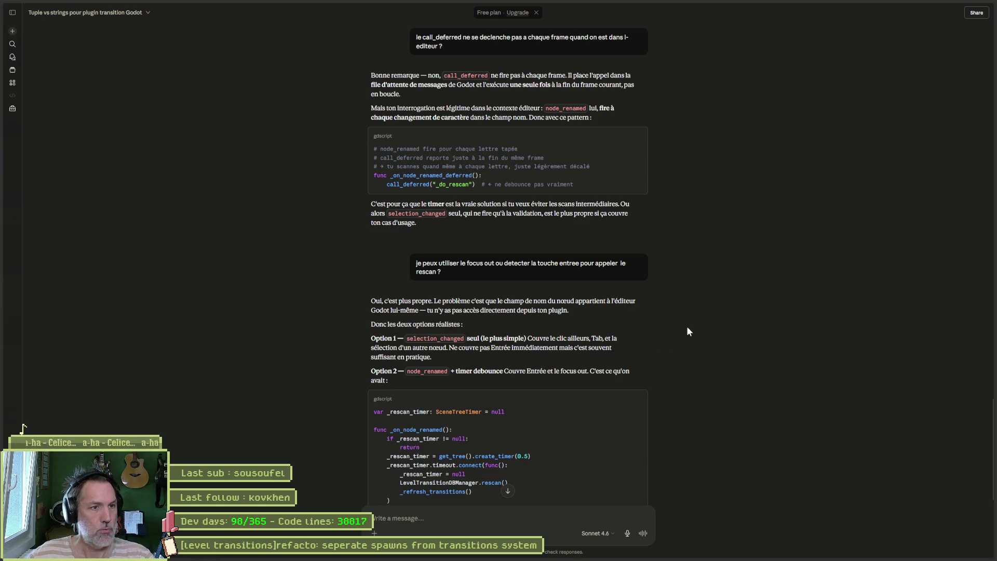
scroll(686, 326, up, 15)
scroll(705, 314, up, 1)
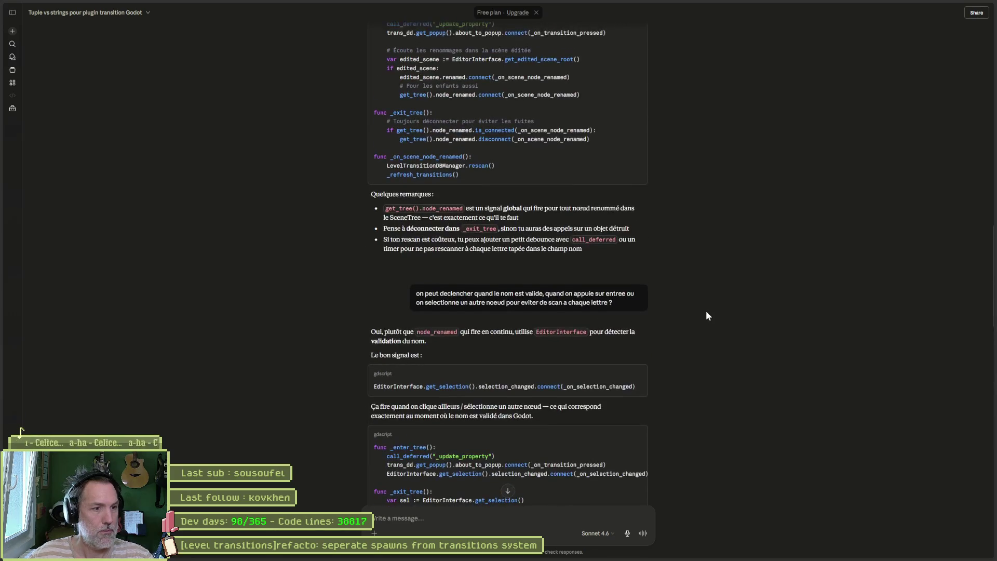
scroll(710, 314, up, 10)
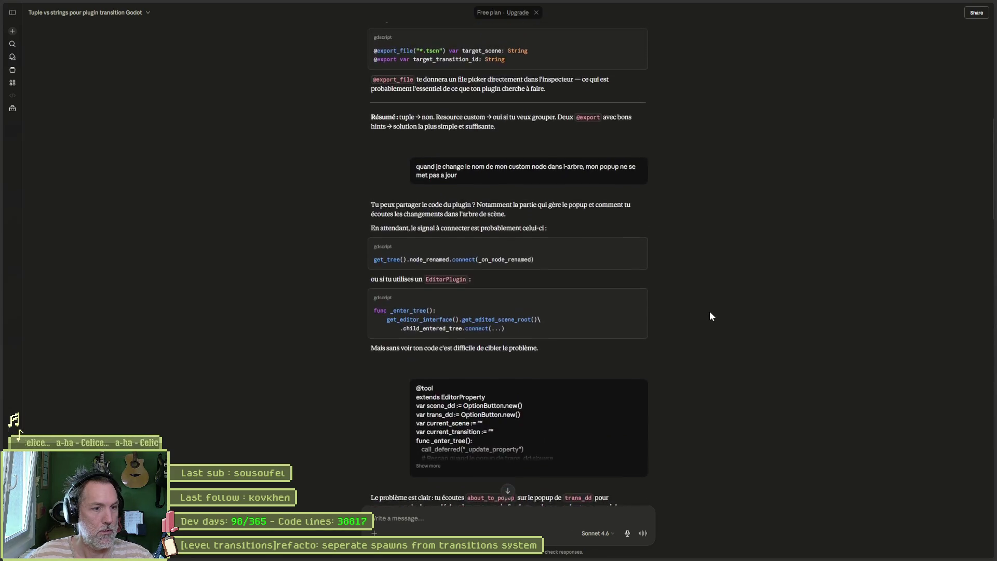
scroll(710, 316, down, 5)
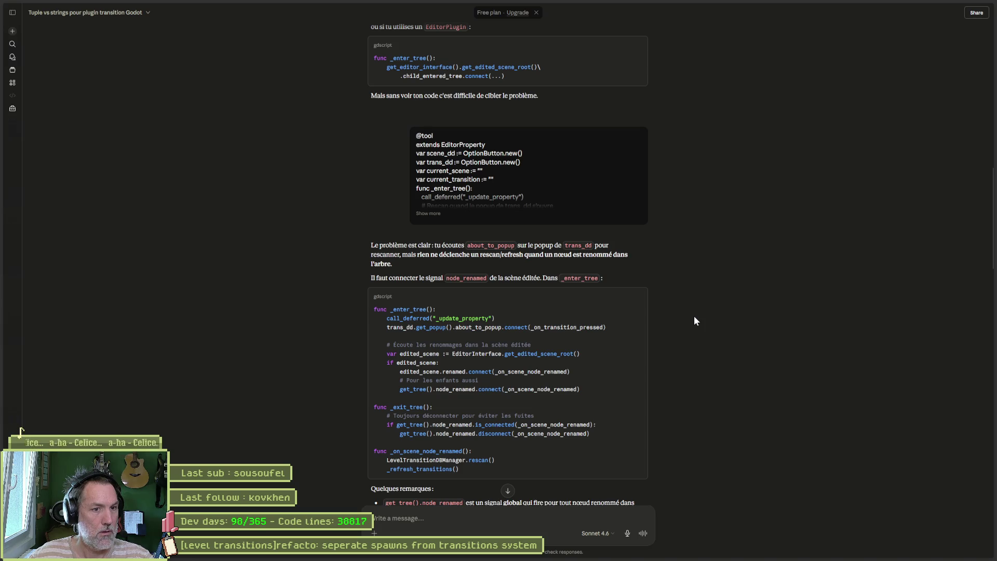
scroll(693, 316, down, 1)
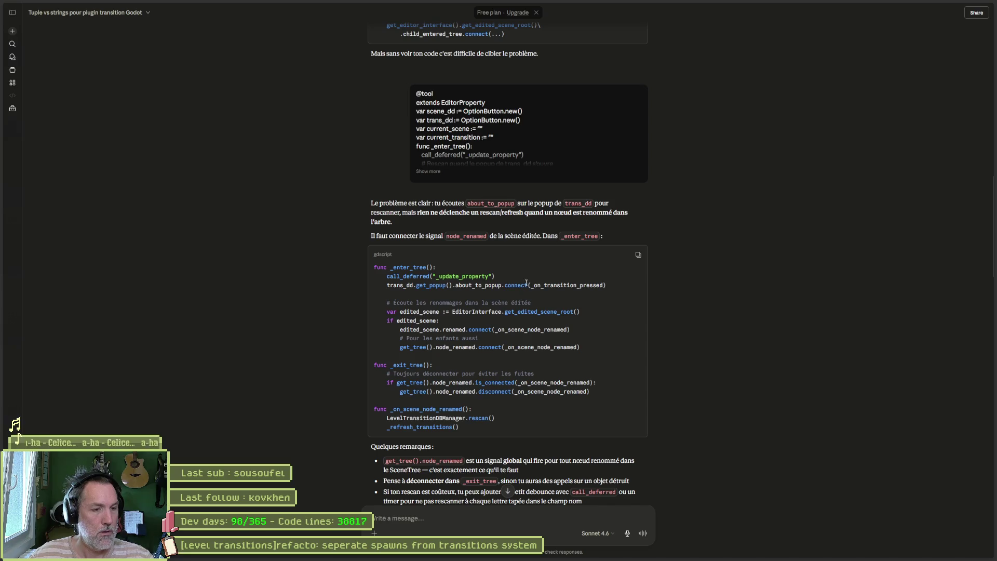
Snap the Claude chat to the right half of the screen and Godot to the left half
mouse_move(849, 1)
drag(848, 1, 994, 208)
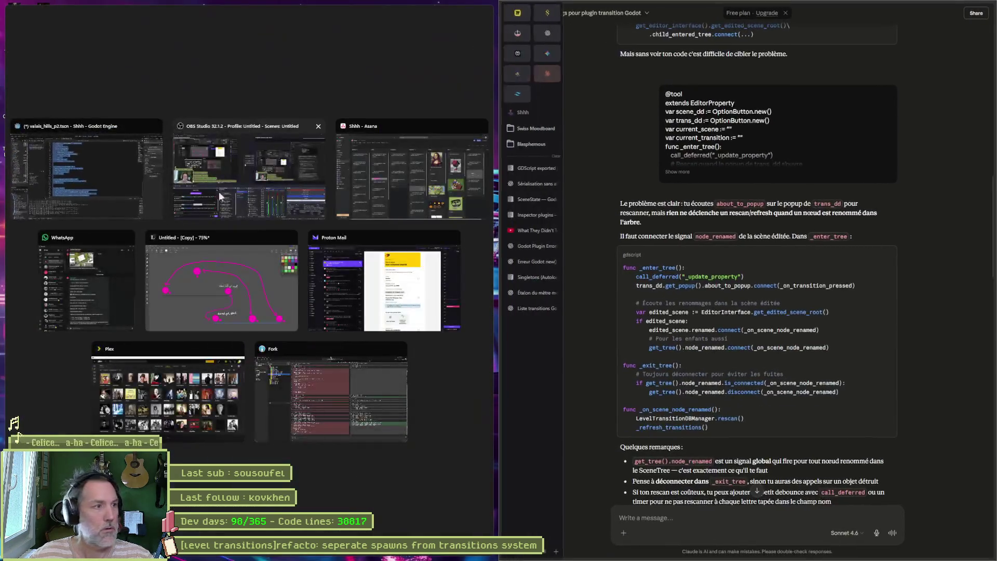
click(126, 192)
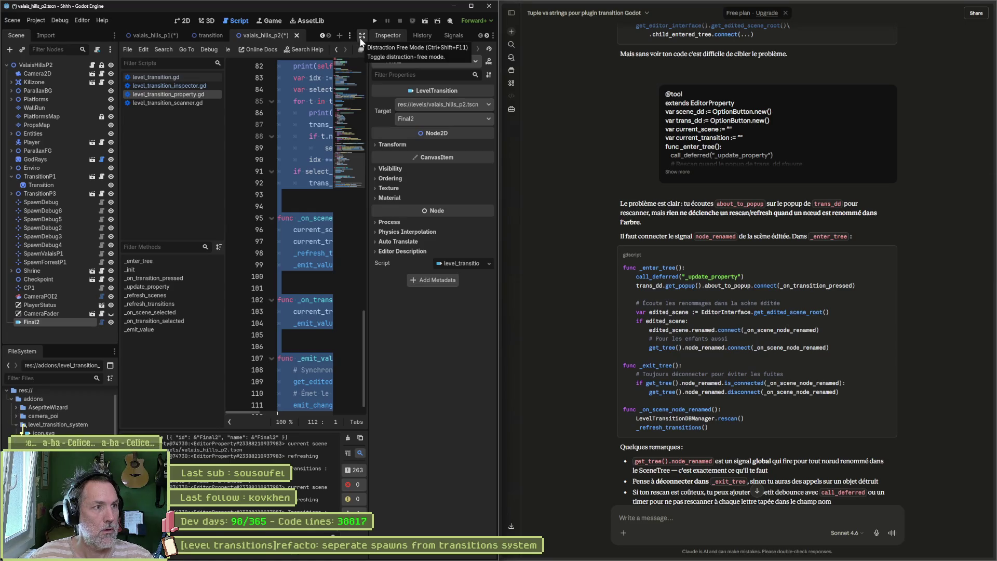
Turn on Distraction Free Mode and jump to _enter_tree in level_transition_property.gd
click(361, 36)
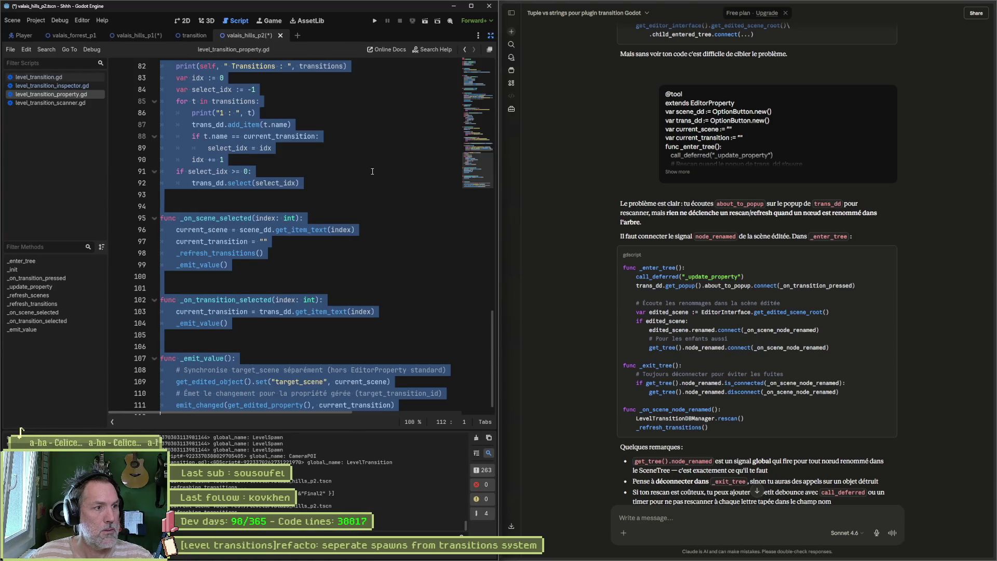
click(372, 171)
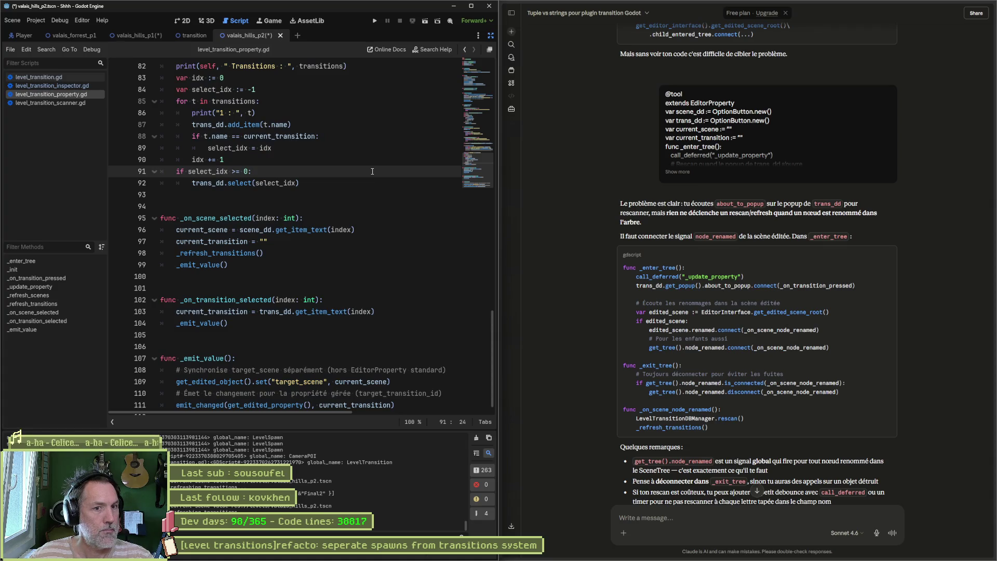
click(41, 260)
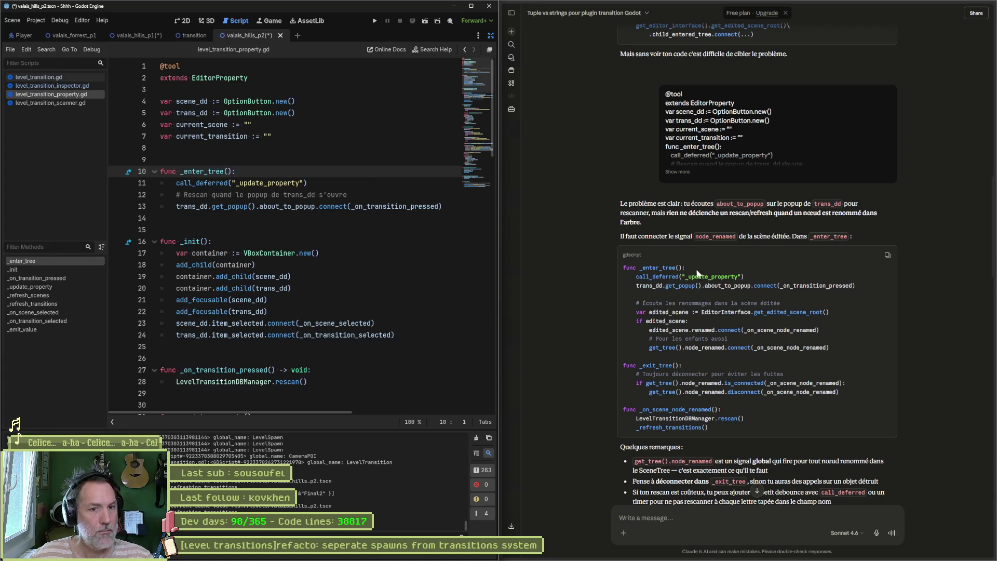